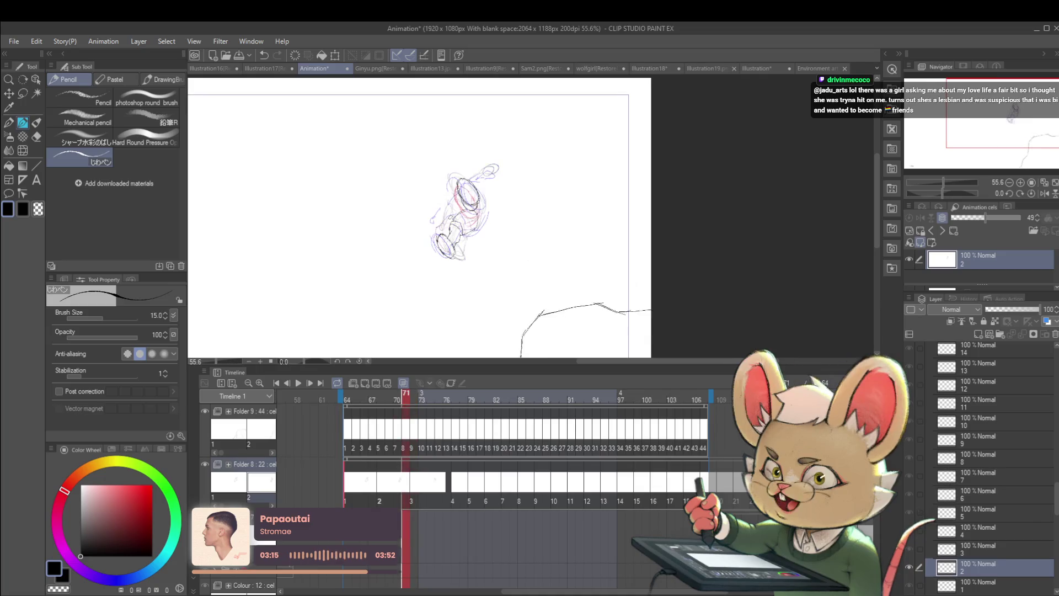
Flip back and forth between cels 1, 2 and 3 to compare poses, ending on cel 3 at frame 72.
key(Right)
key(Right)
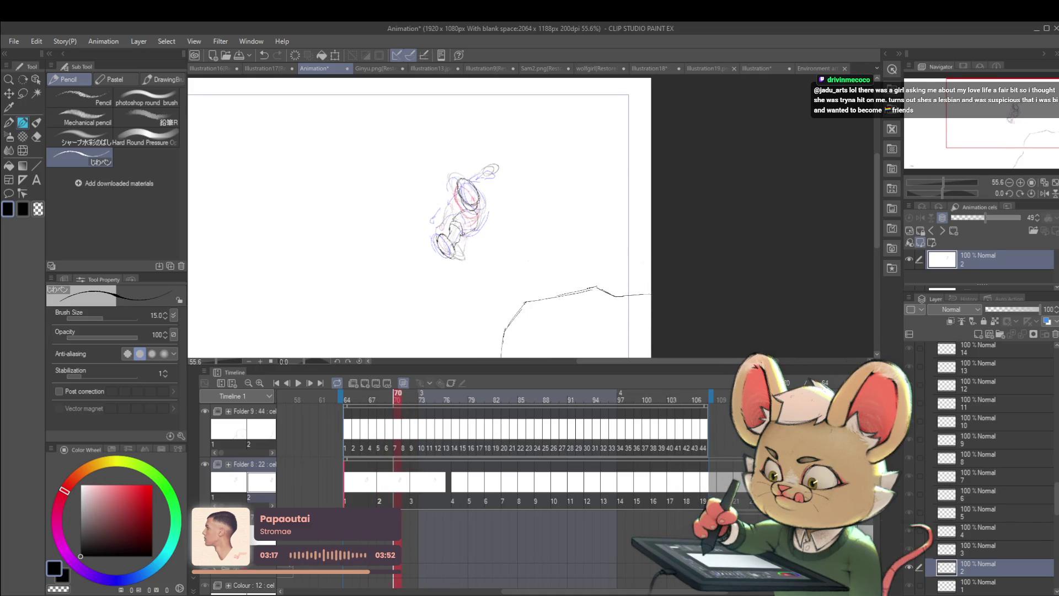
key(Right)
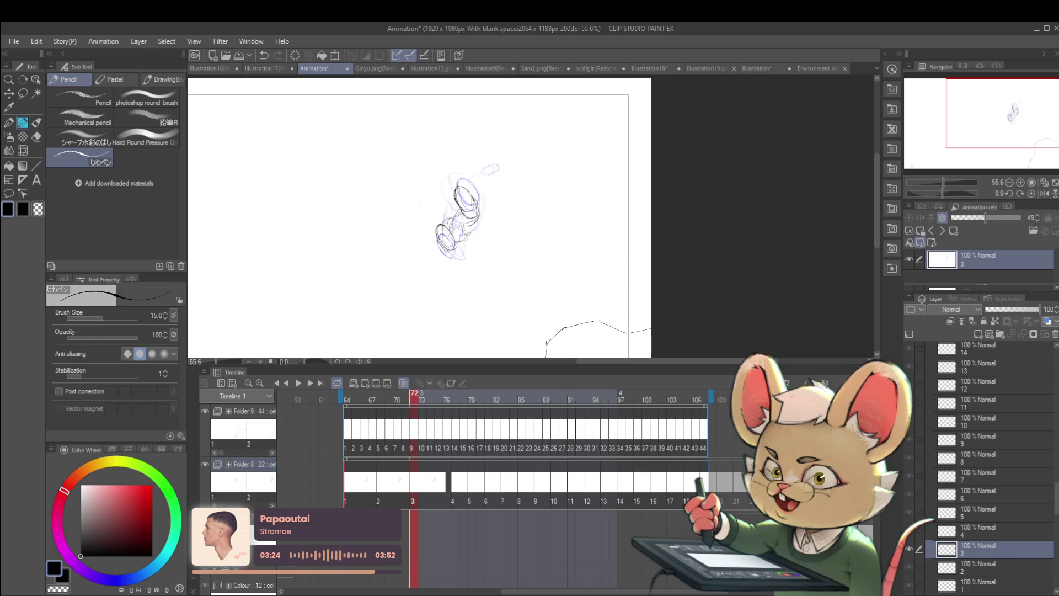
key(Left)
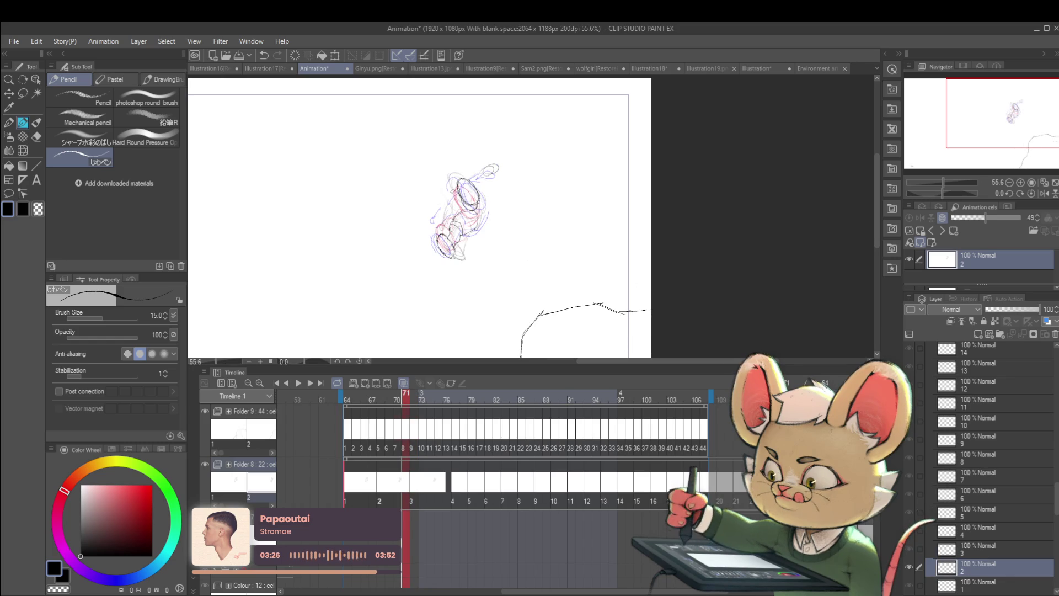
key(Left)
key(Left)
key(Left)
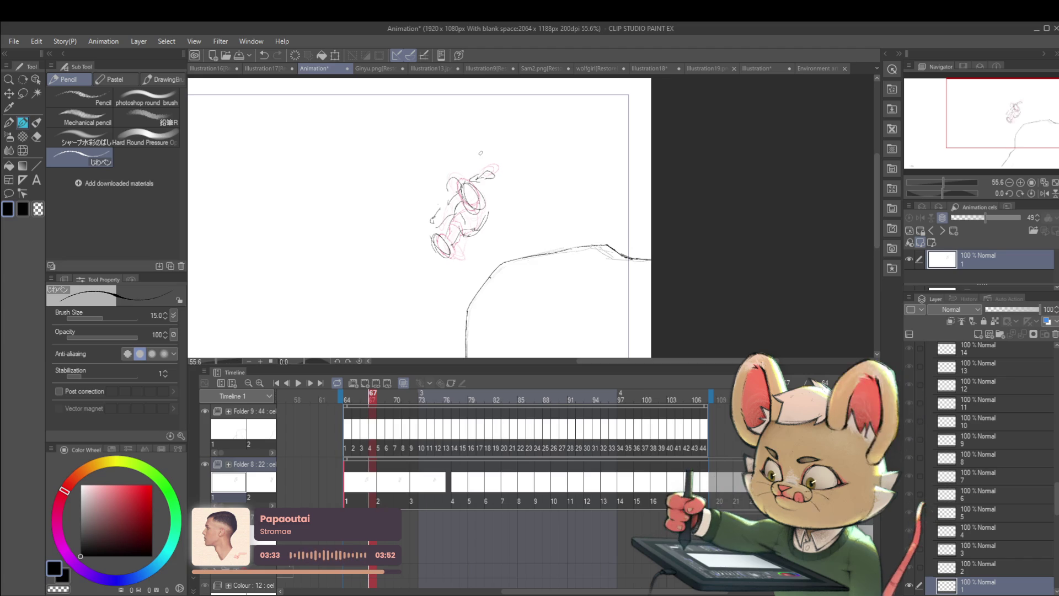
key(Right)
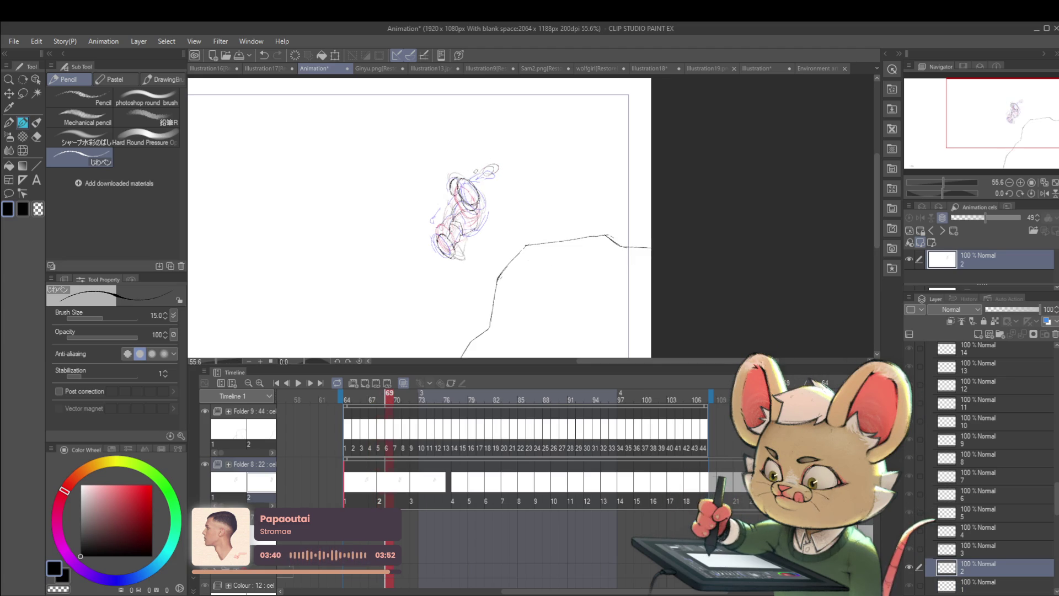
key(Left)
key(Right)
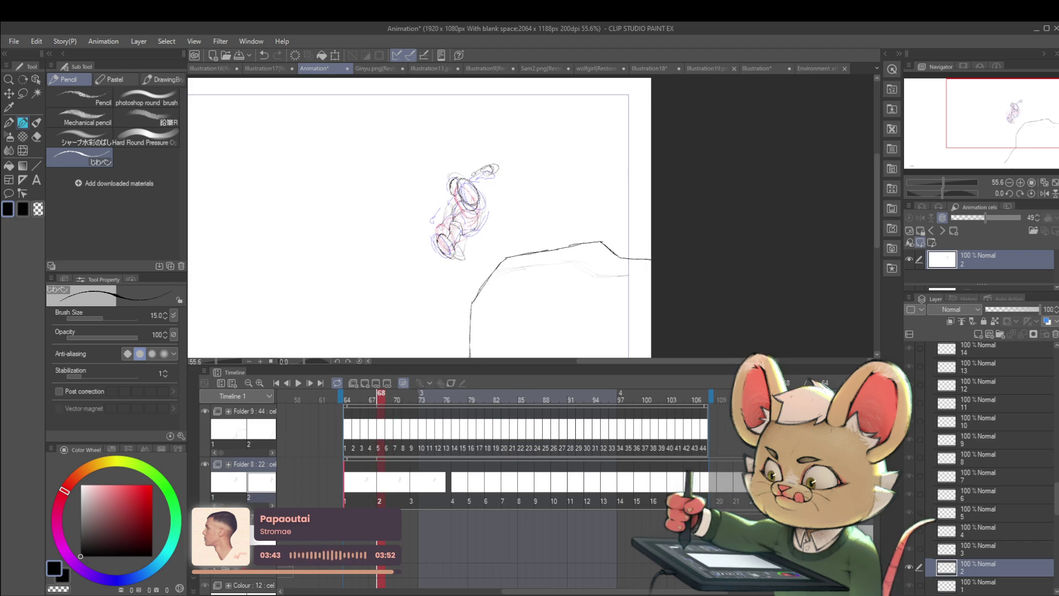
key(Left)
key(Right)
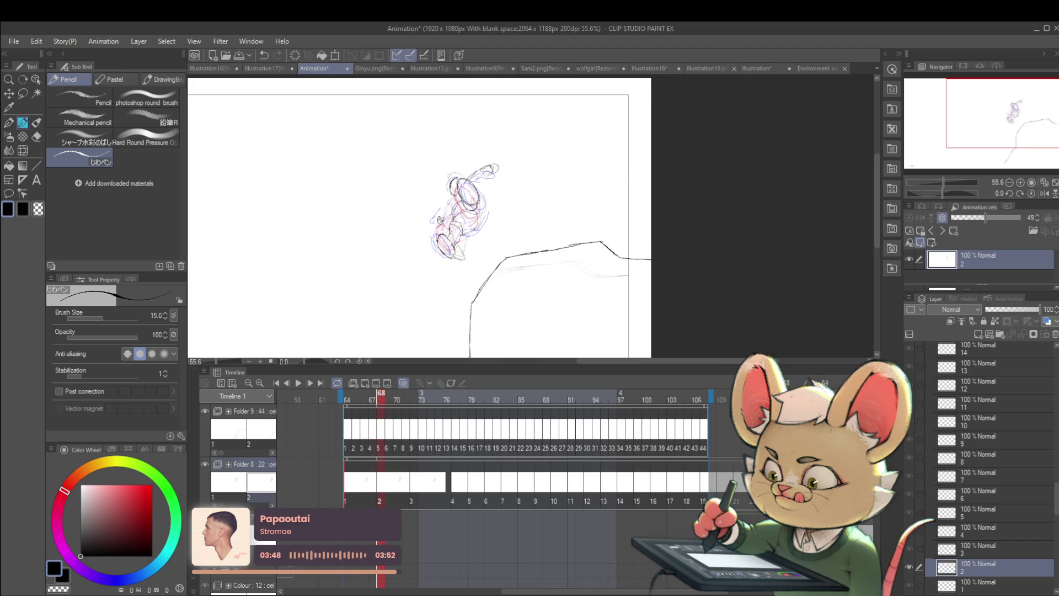
key(Right)
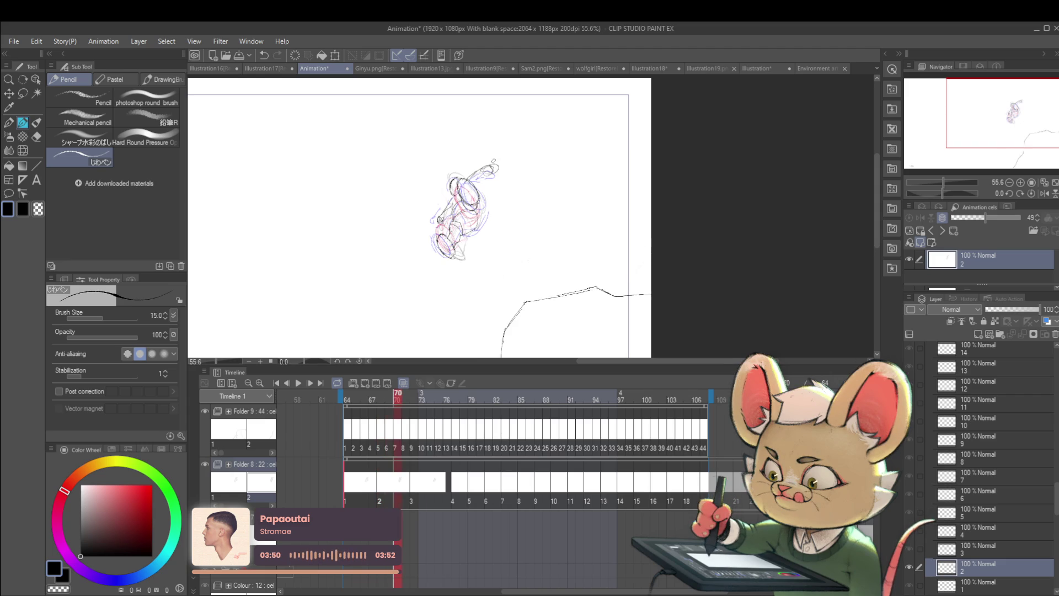
key(Right)
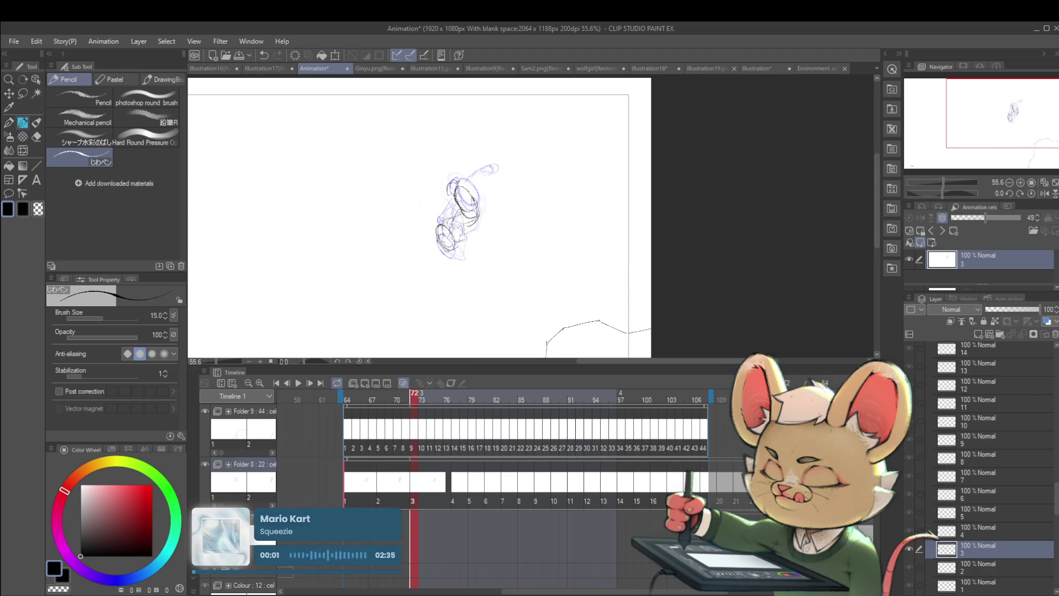
On cel 3, sketch strokes at the head, undo one, and redraw the small loop on top.
drag(464, 184, 486, 175)
key(ctrl+z)
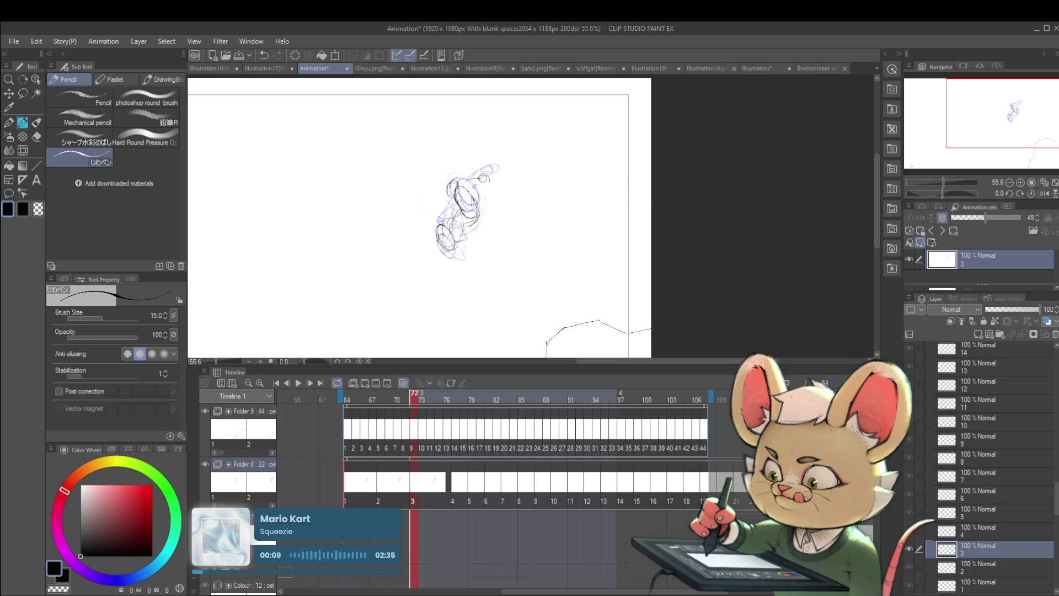
drag(479, 182, 489, 174)
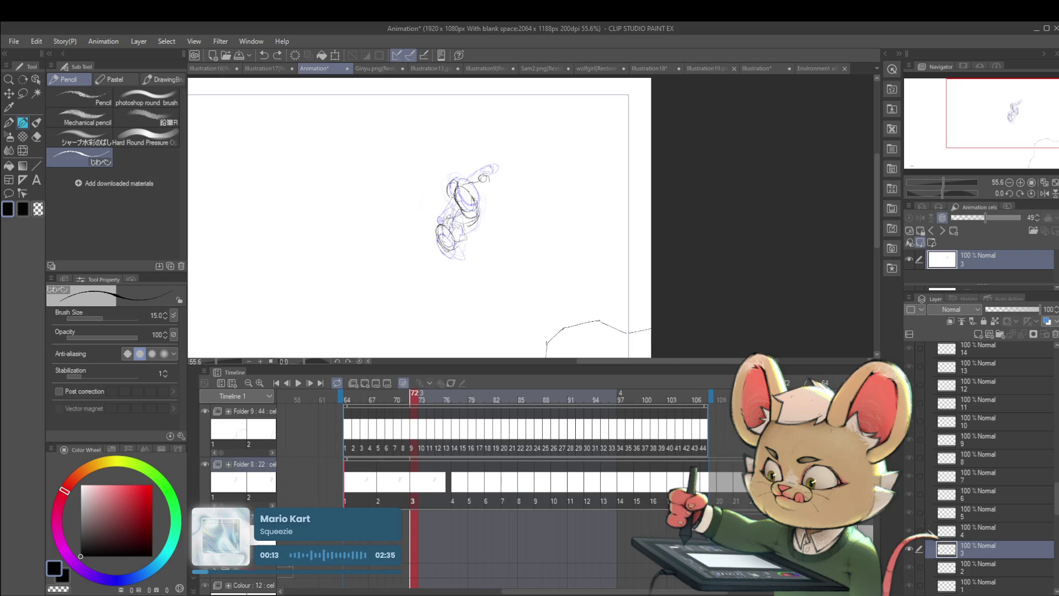
scroll(474, 163, down, 2)
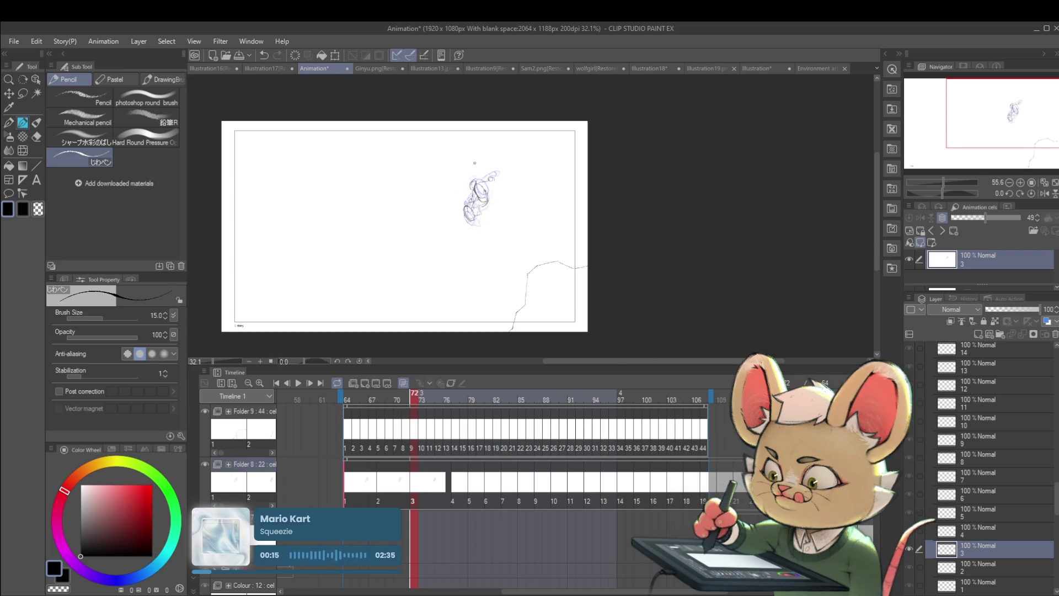
Play the animation from frame 1 with the view flipped horizontally, pausing at frame 94.
scroll(512, 230, down, 2)
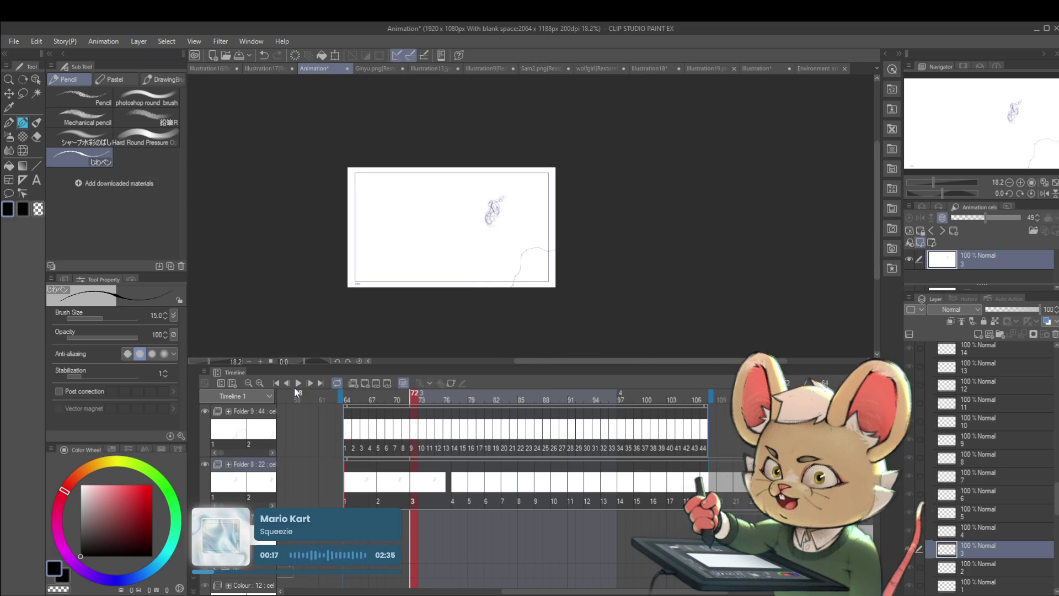
click(276, 382)
click(303, 386)
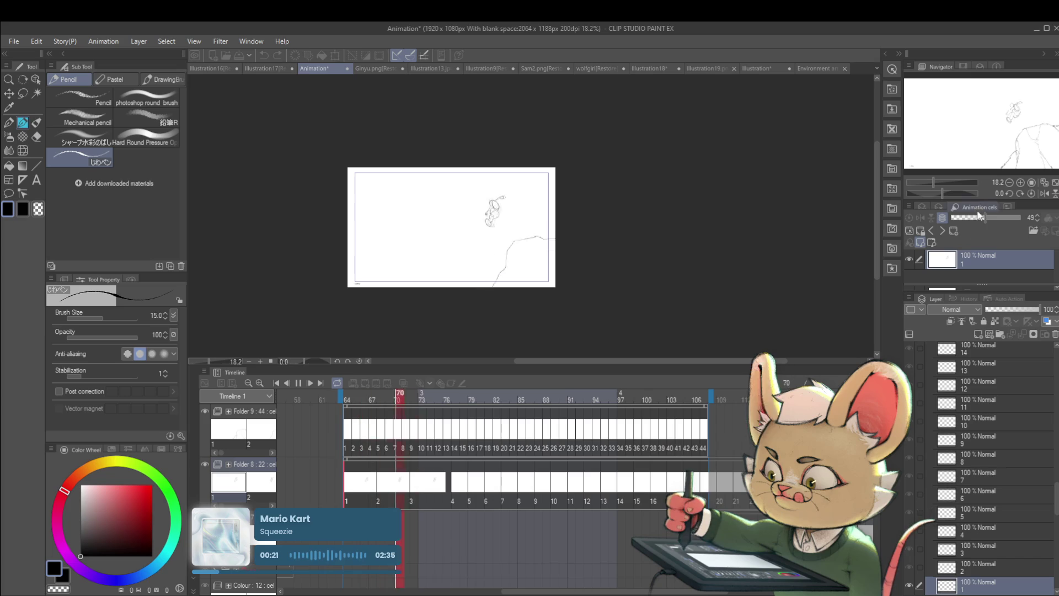
click(1044, 193)
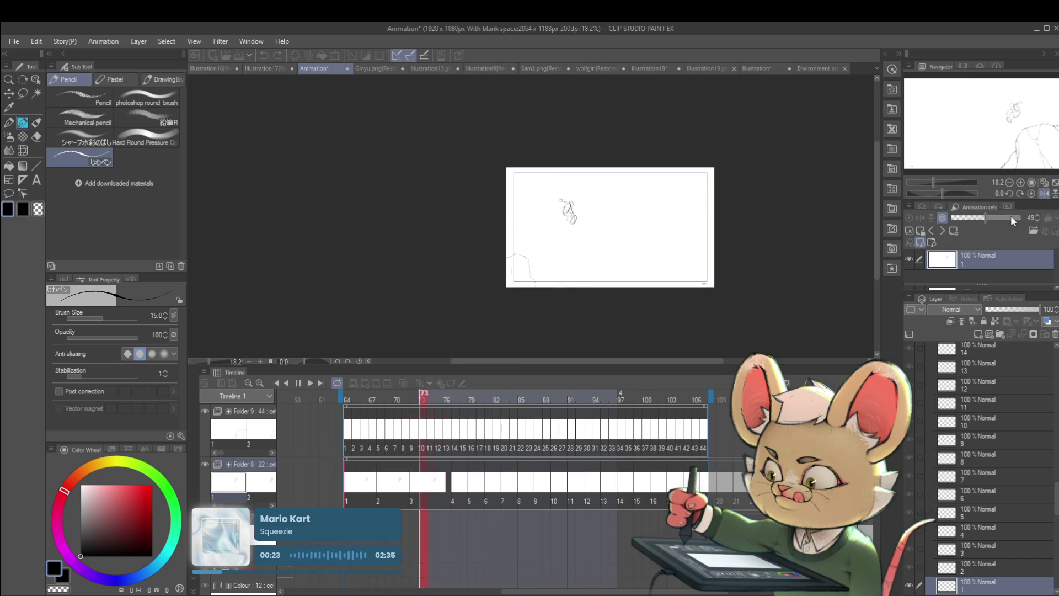
click(298, 385)
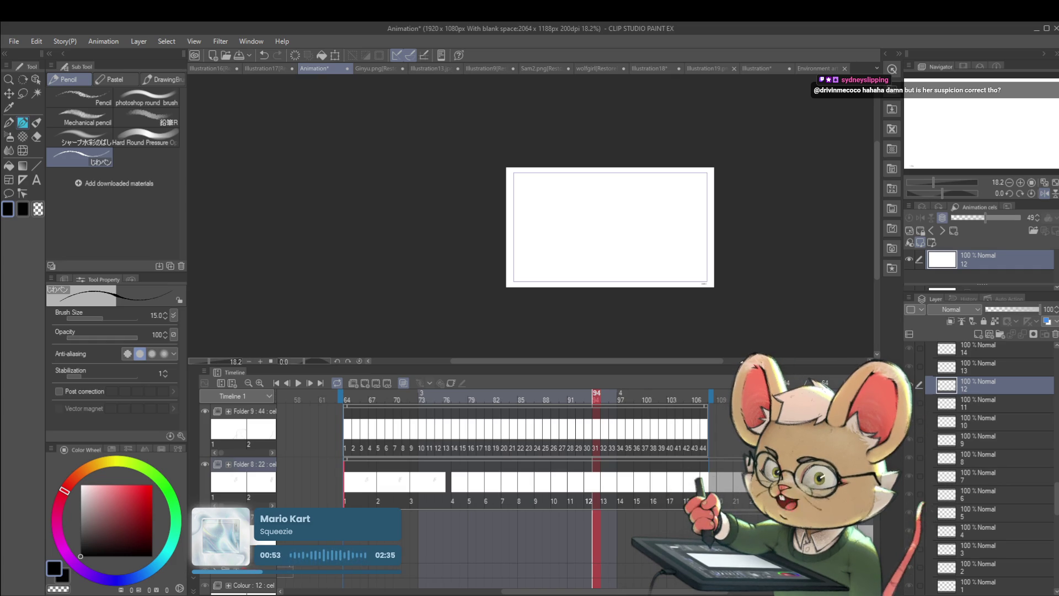
Jump to frame 1 of Folder 8 and step ahead to cel 3, zoomed in to 96%.
click(346, 498)
scroll(616, 217, up, 3)
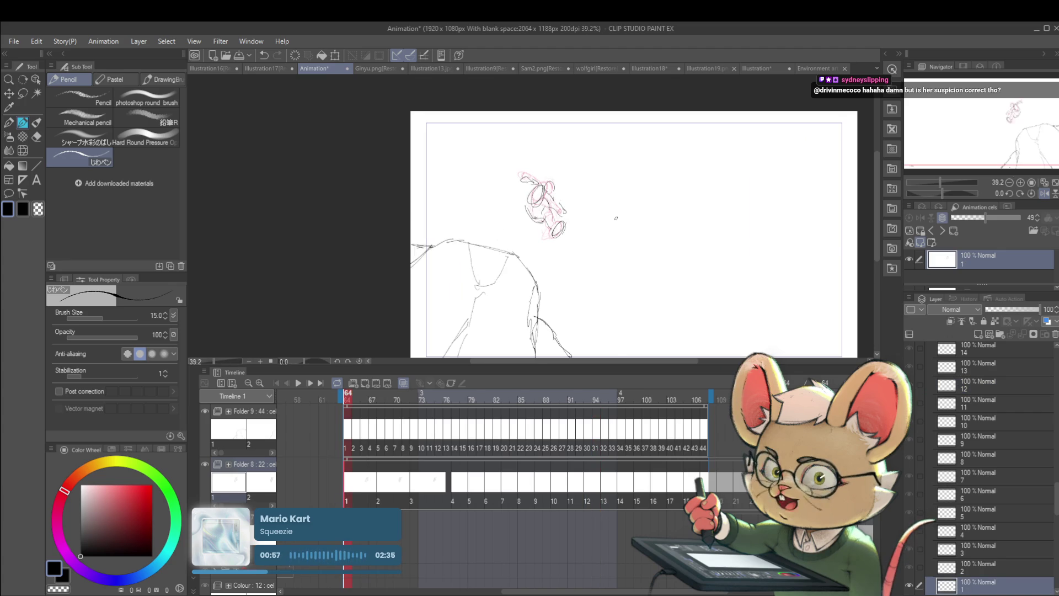
scroll(658, 278, right, 5)
scroll(656, 292, up, 1)
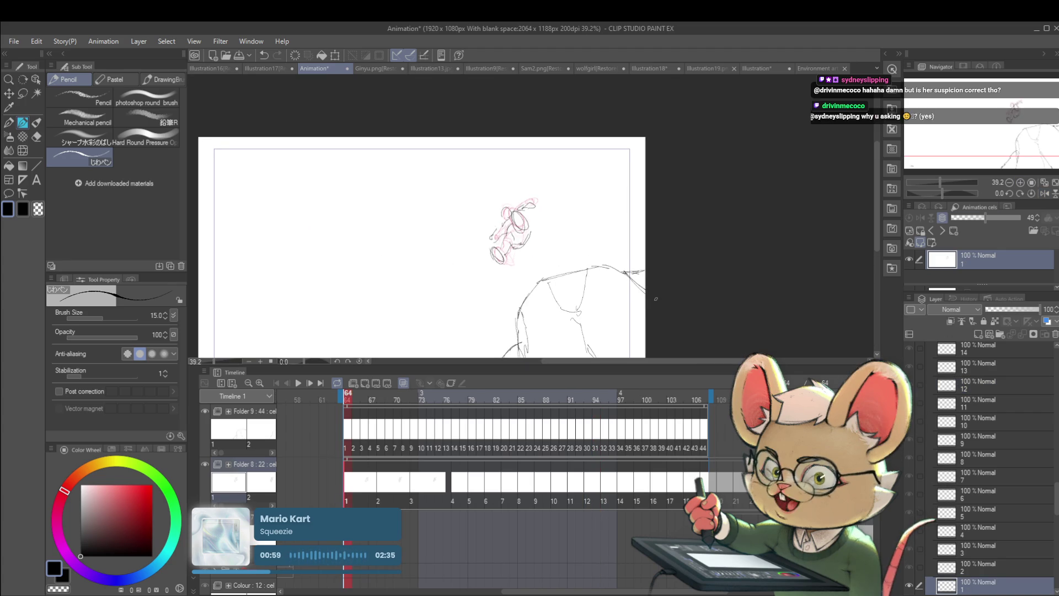
key(Right)
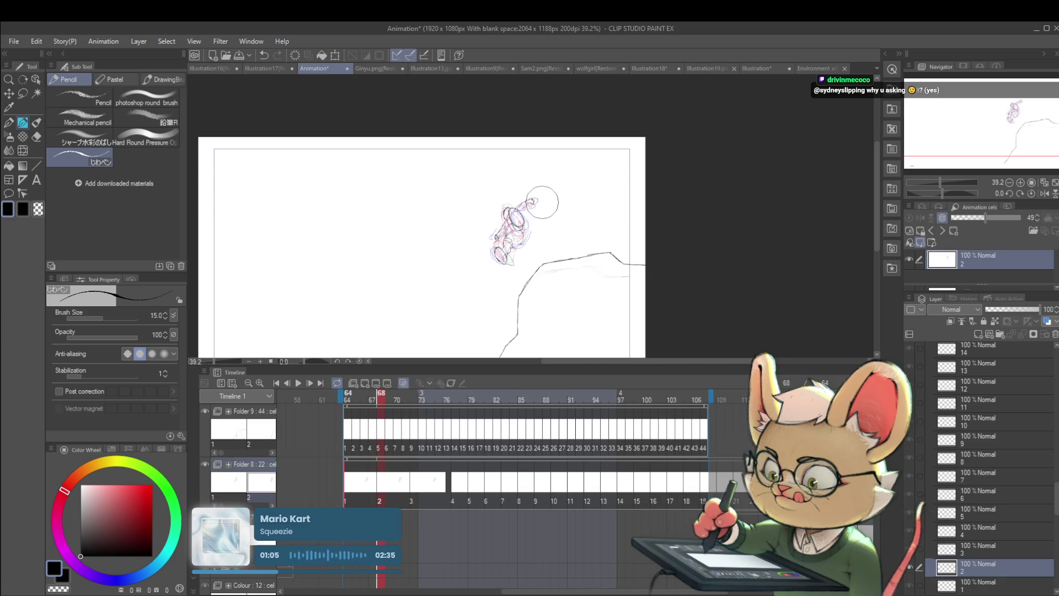
key(Right)
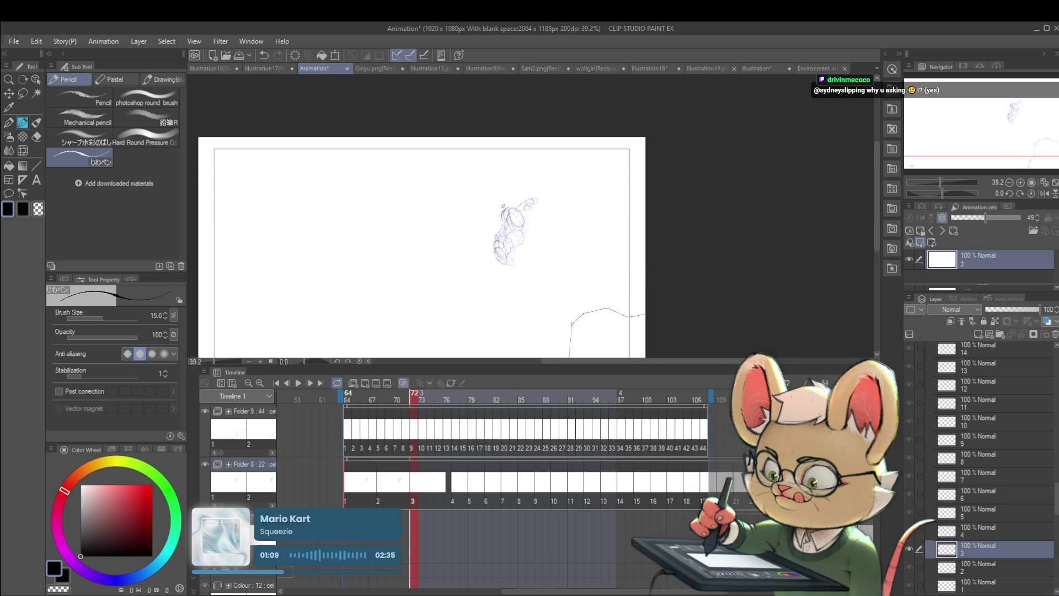
scroll(516, 232, up, 5)
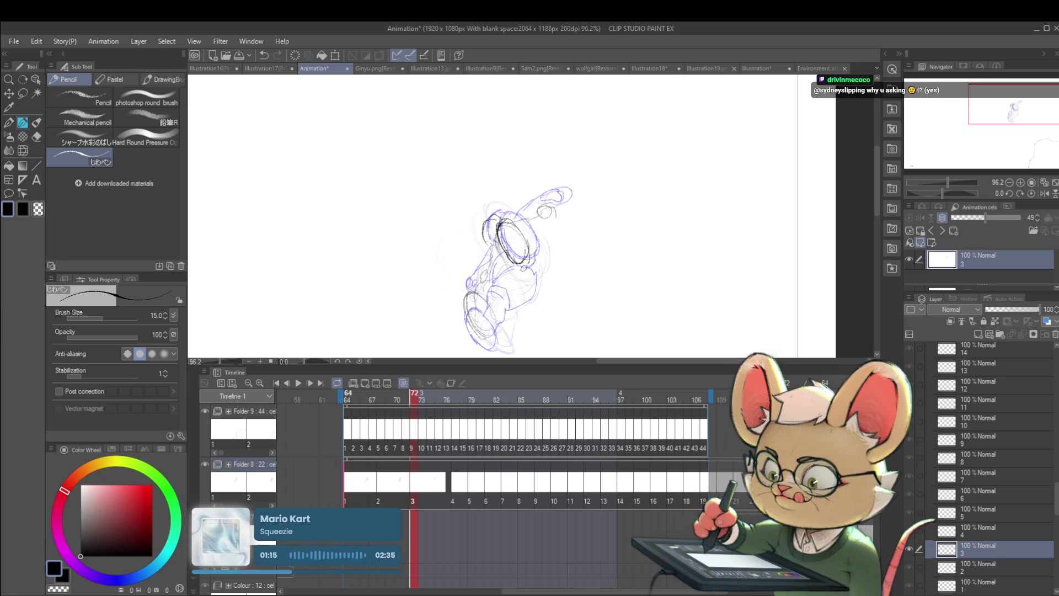
Darken the head lines and draw a larger ellipse around the lower foot on cel 3.
mouse_move(507, 255)
mouse_down()
mouse_move(528, 270)
mouse_move(511, 253)
mouse_up()
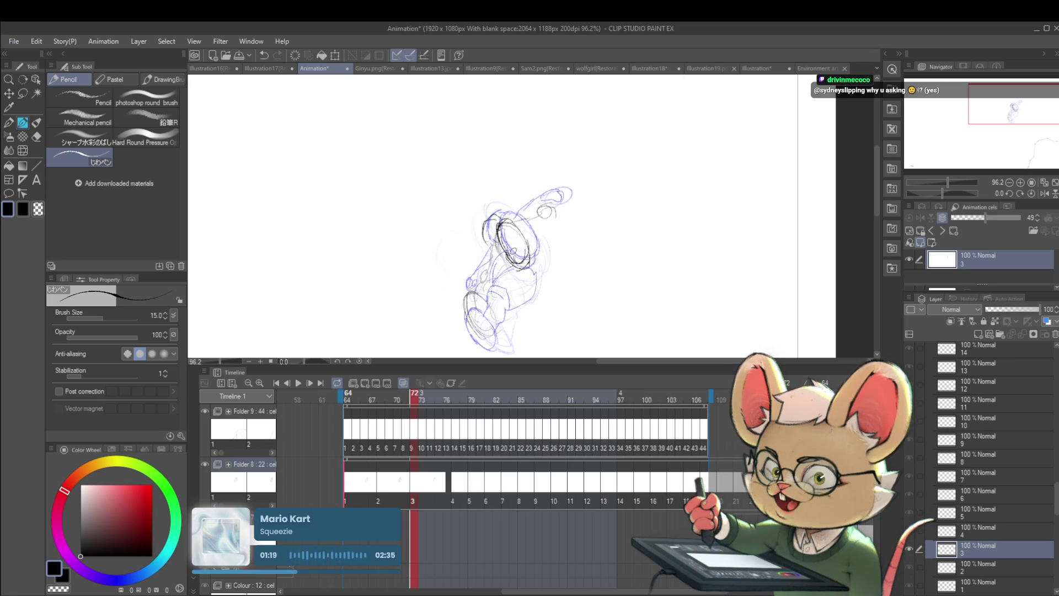
drag(513, 328, 521, 332)
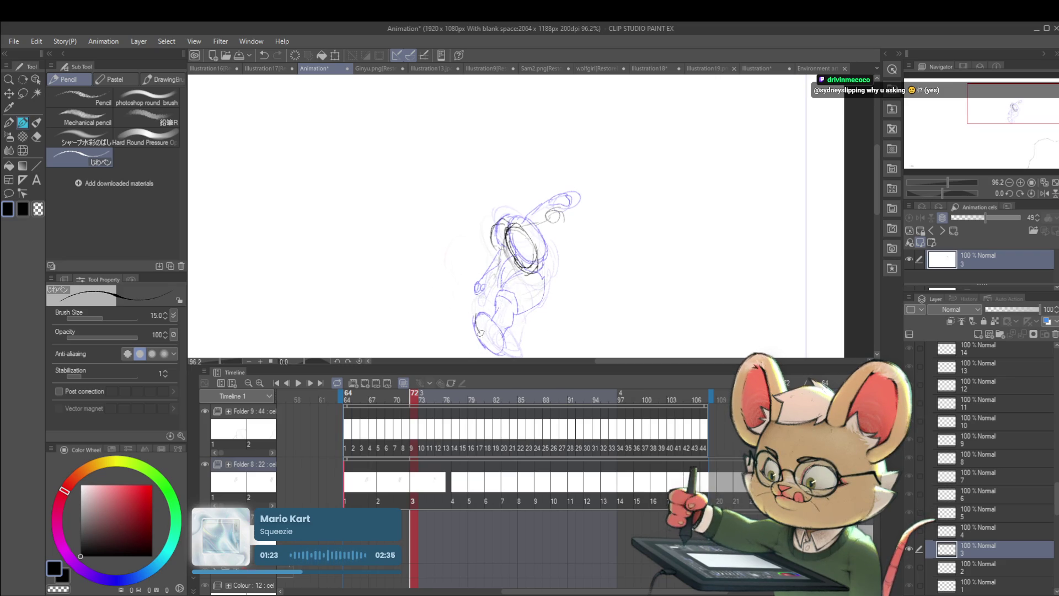
drag(480, 310, 477, 330)
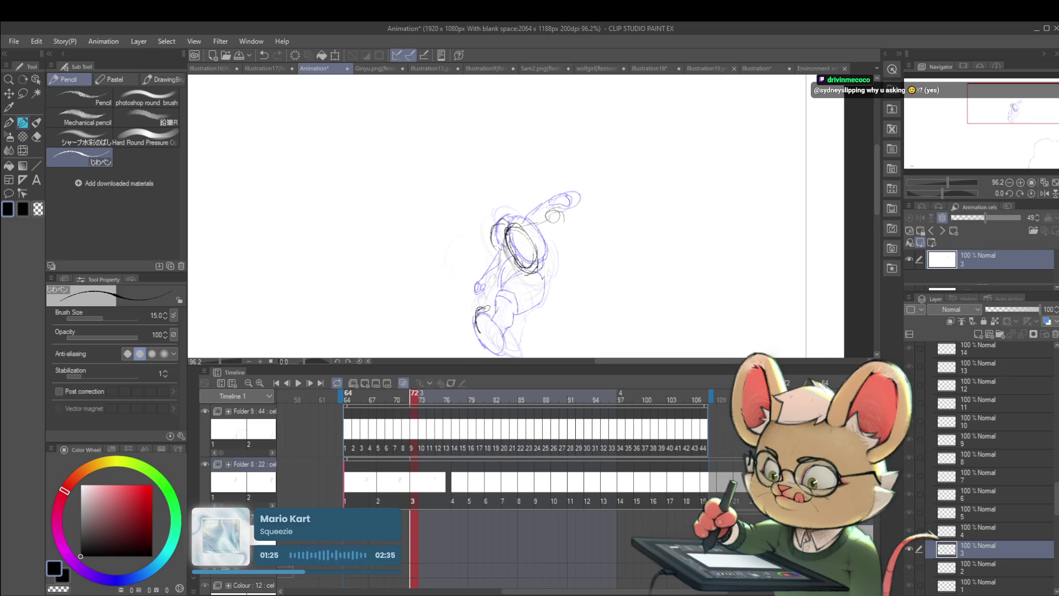
mouse_move(488, 342)
mouse_down()
mouse_move(501, 350)
mouse_move(511, 331)
mouse_move(484, 330)
mouse_up()
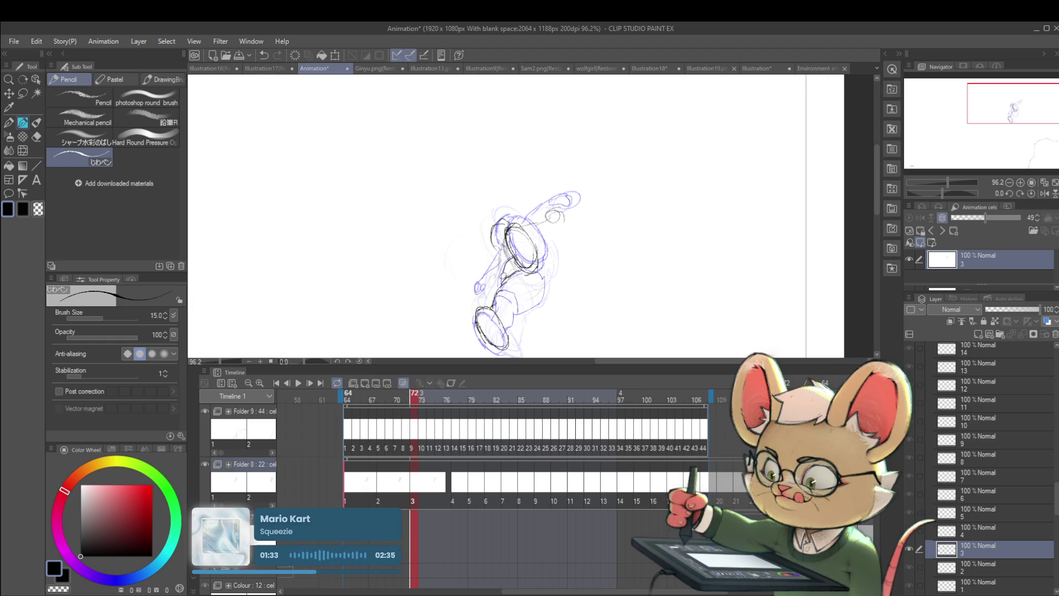
drag(493, 217, 499, 247)
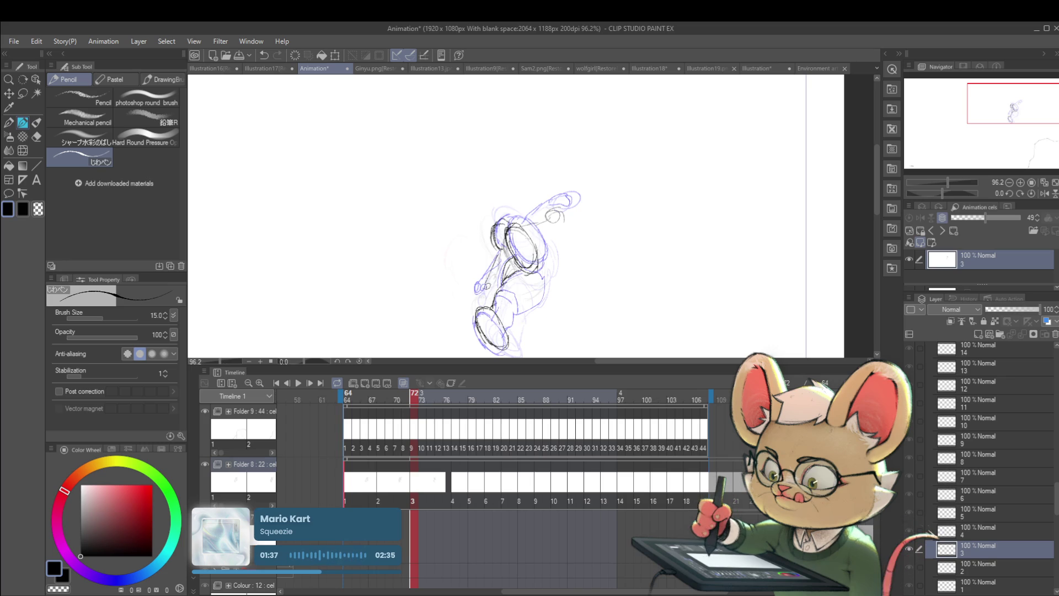
Erase the dark head ellipses and redraw the head outline in dark pencil.
scroll(520, 231, down, 3)
scroll(520, 230, up, 4)
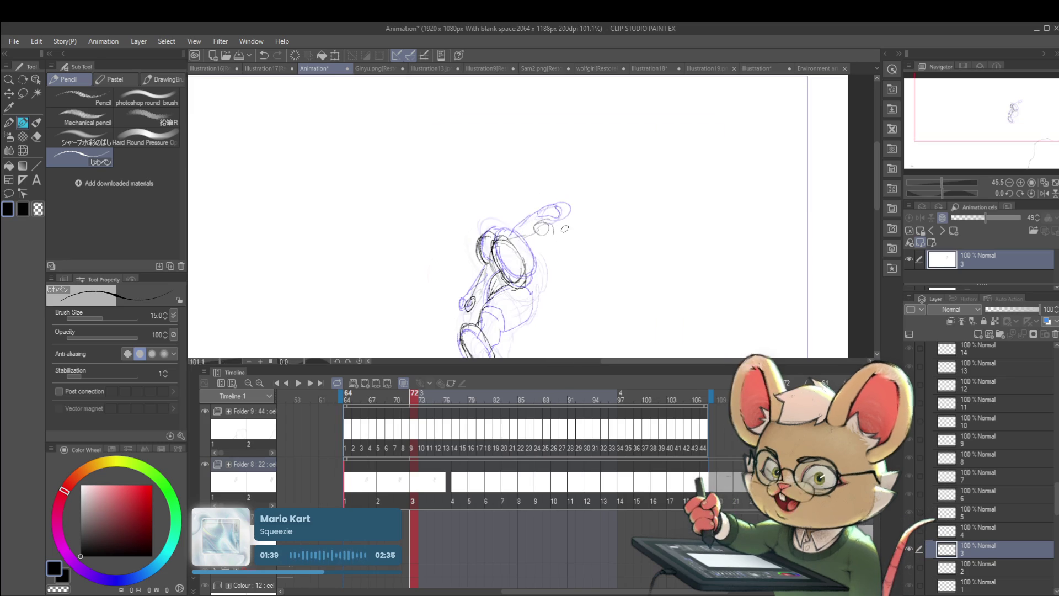
mouse_move(555, 200)
mouse_down()
mouse_move(567, 236)
mouse_move(567, 189)
mouse_up()
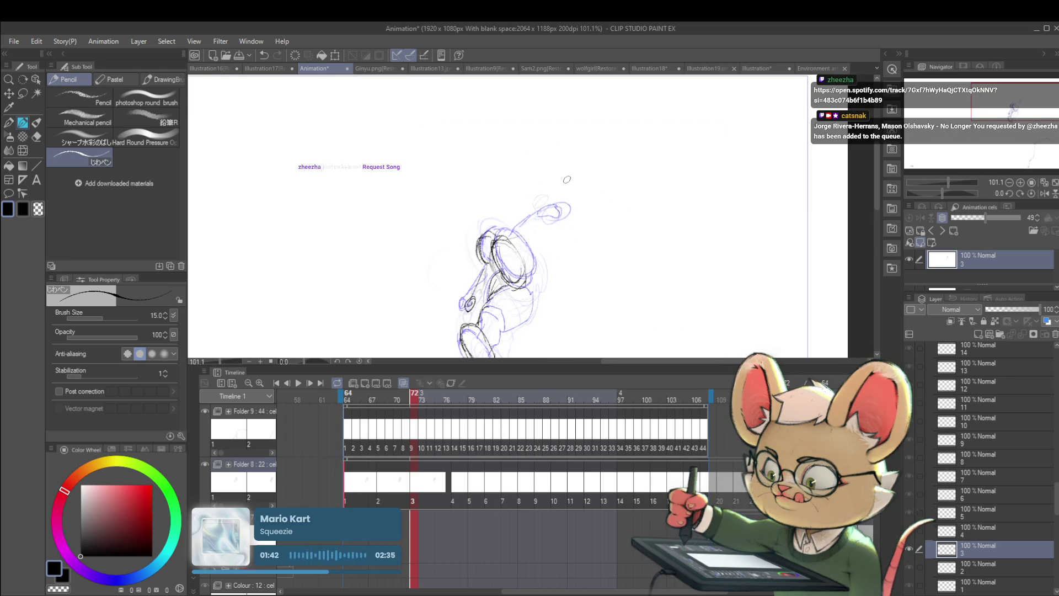
mouse_move(549, 197)
mouse_down()
mouse_move(531, 206)
mouse_move(546, 192)
mouse_move(560, 208)
mouse_move(527, 212)
mouse_up()
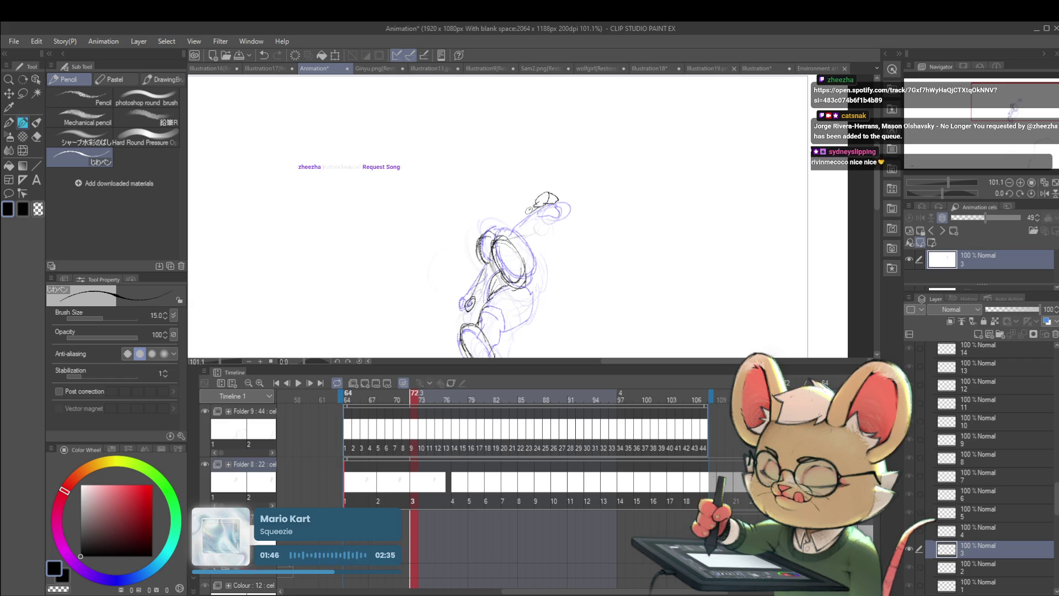
scroll(549, 206, down, 5)
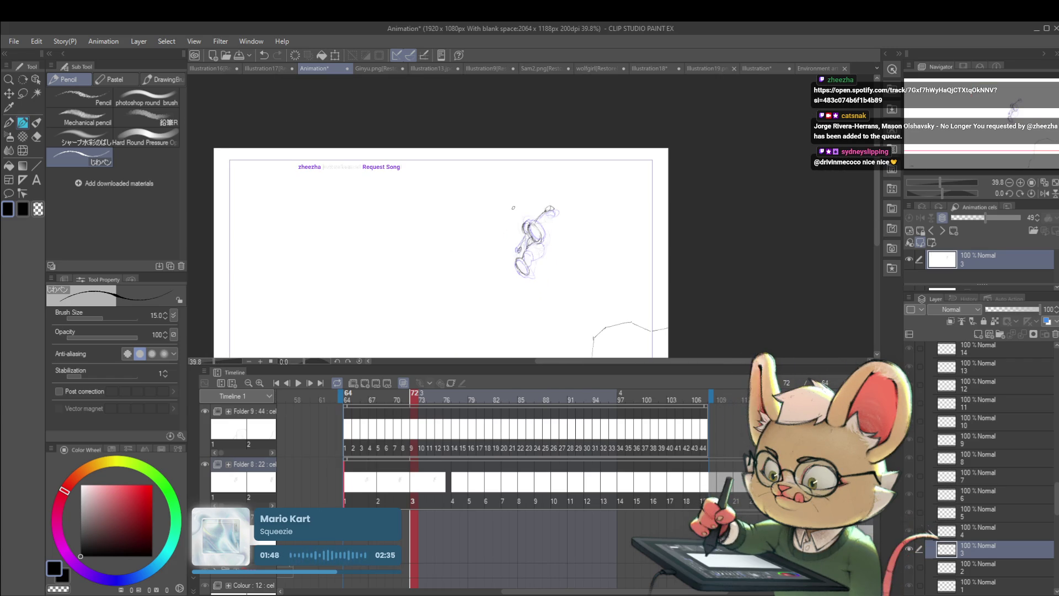
key(Right)
Sketch the cel 4 pose as a head circle and body ovals, then advance to cel 5.
key(Right)
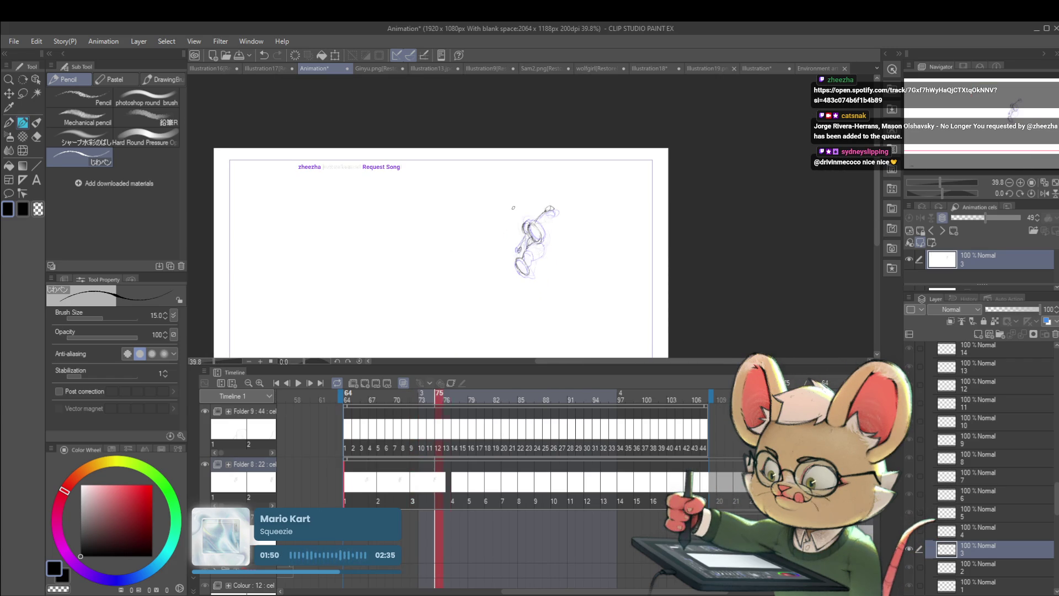
key(Right)
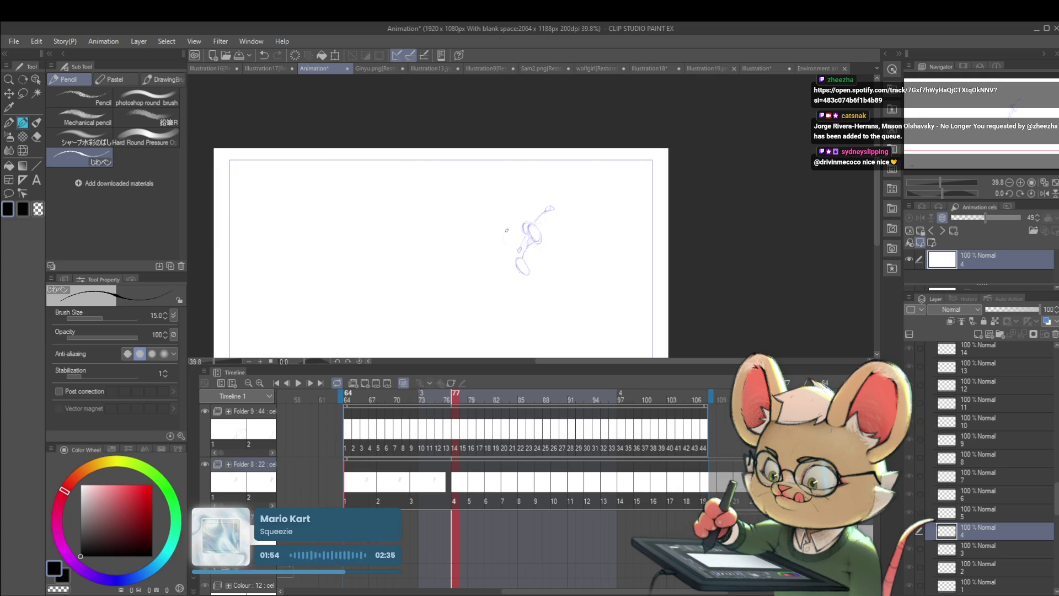
drag(515, 219, 518, 218)
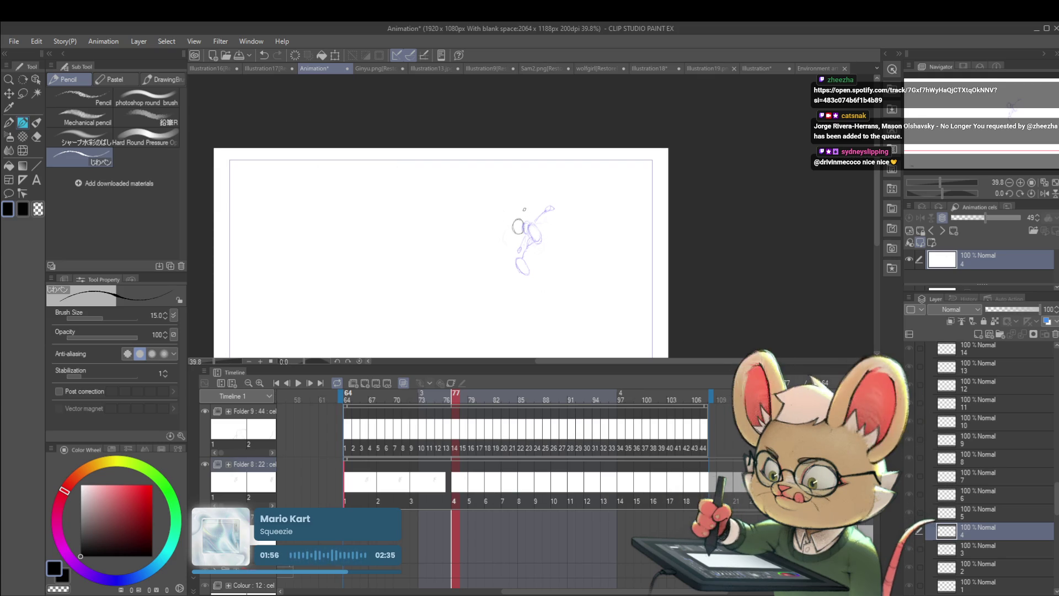
scroll(518, 229, up, 2)
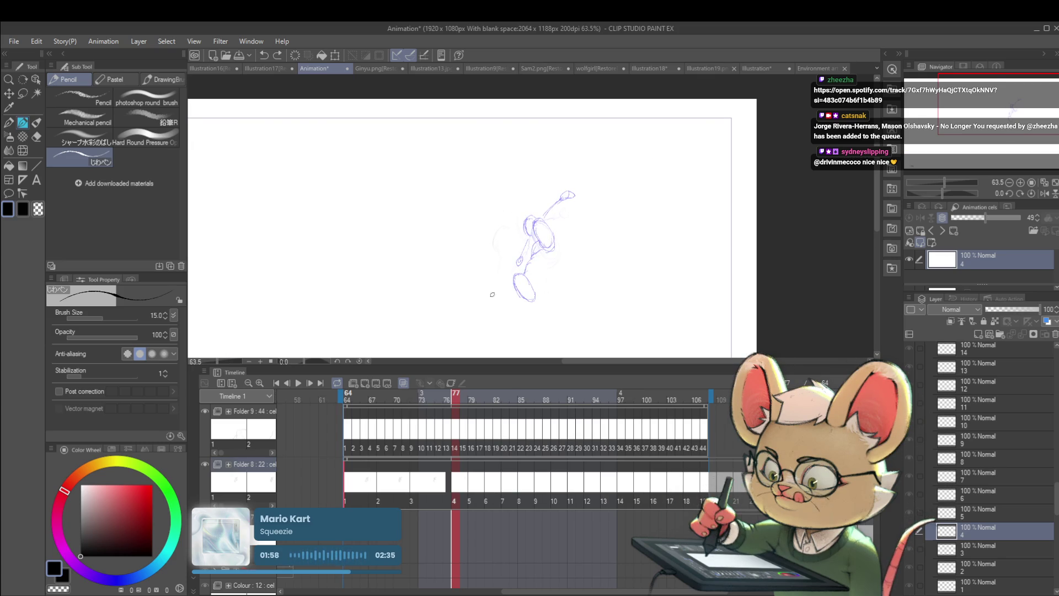
mouse_move(505, 275)
mouse_down()
mouse_move(499, 301)
mouse_move(513, 310)
mouse_move(518, 276)
mouse_move(534, 266)
mouse_up()
scroll(532, 287, down, 4)
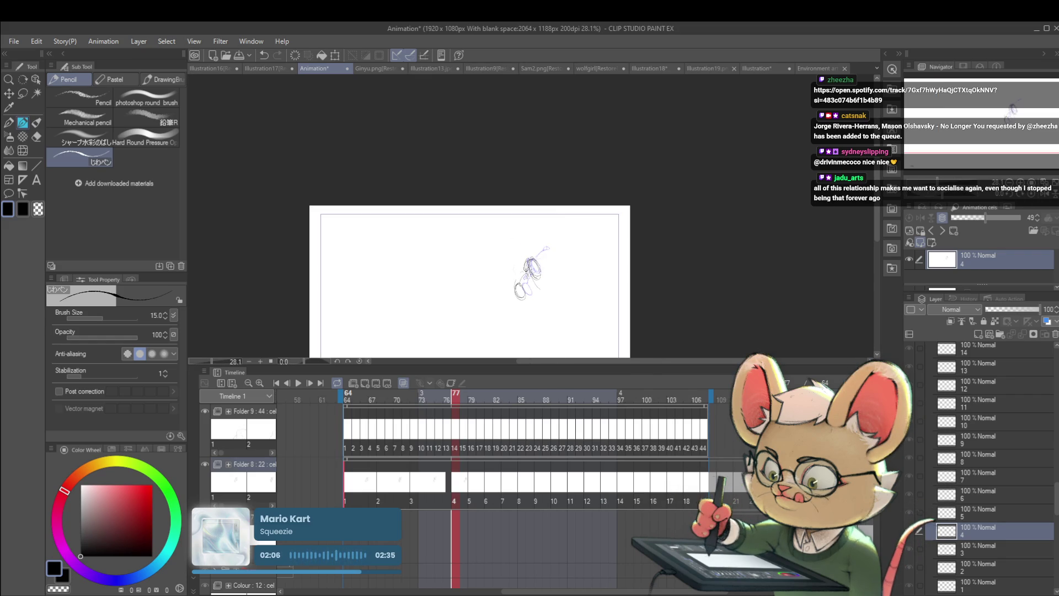
drag(546, 249, 539, 257)
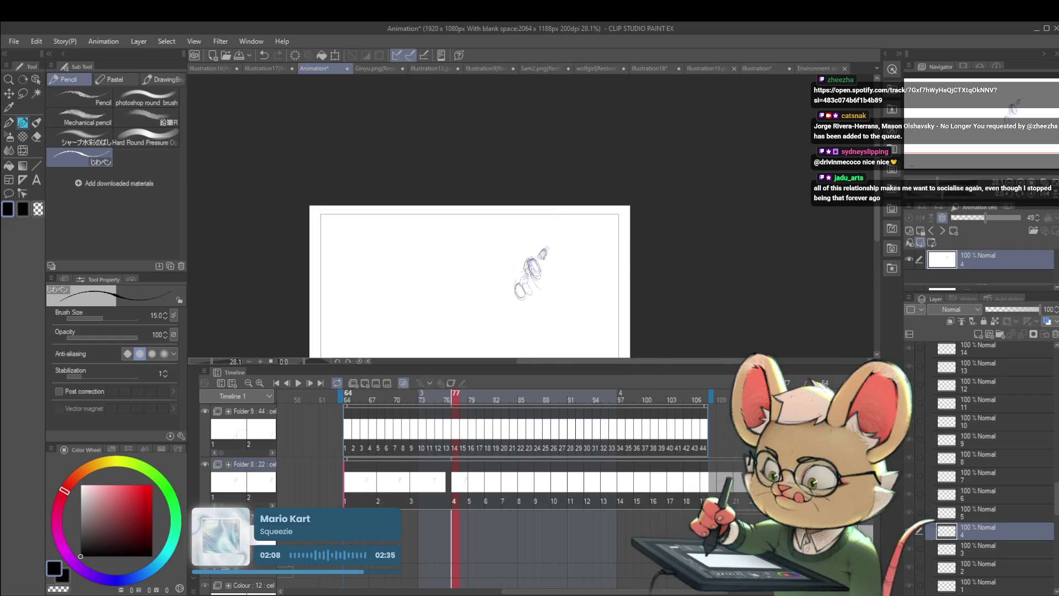
drag(545, 252, 518, 285)
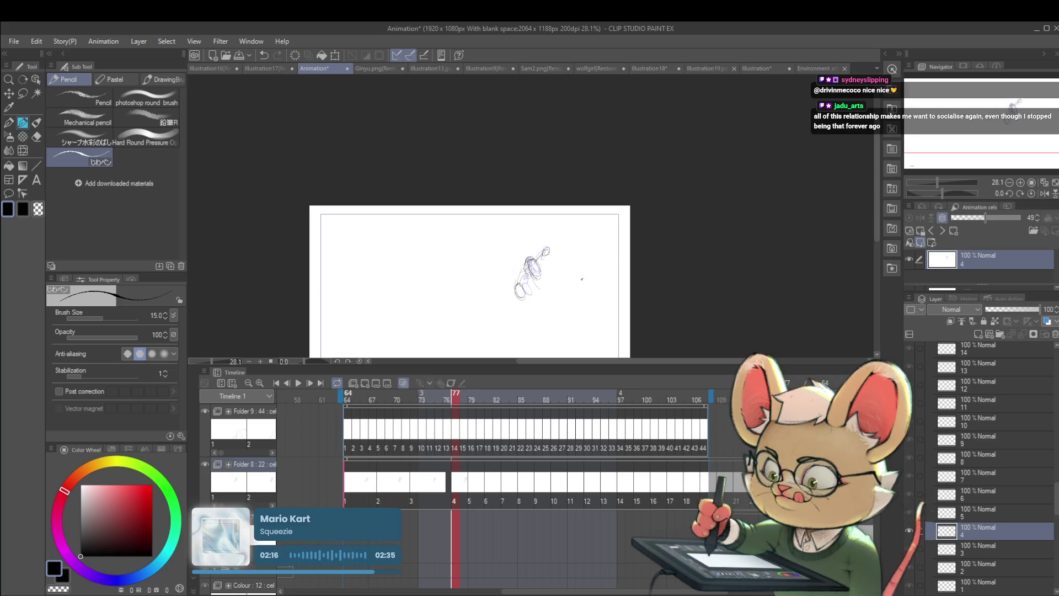
key(Right)
key(Right)
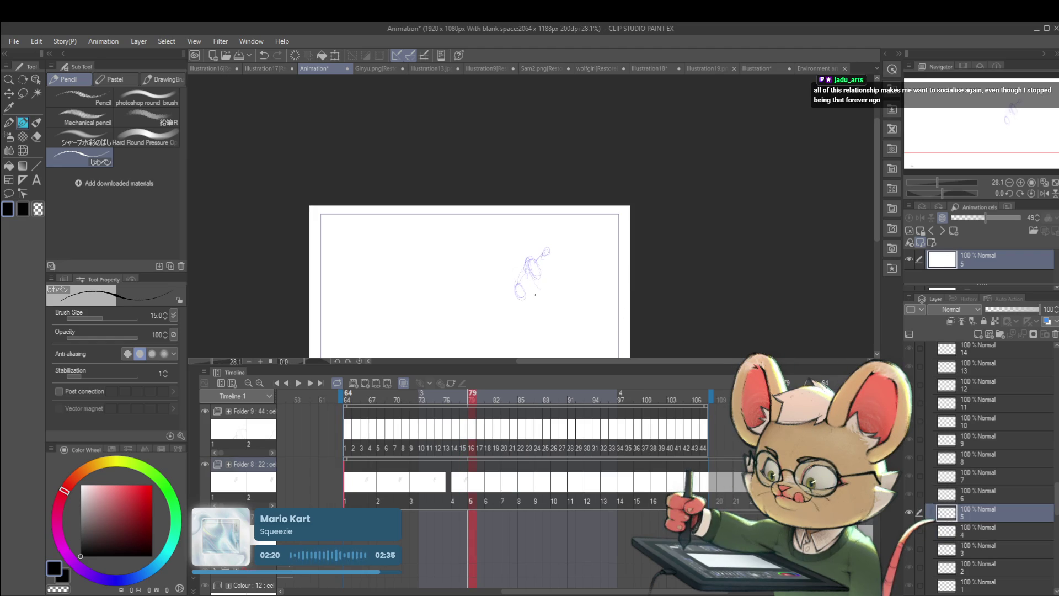
Sketch body ovals on cel 5, then rough a new body oval on cel 6, undoing rejected strokes.
mouse_move(531, 267)
mouse_down()
mouse_move(522, 295)
mouse_move(539, 294)
mouse_move(522, 296)
mouse_move(504, 324)
mouse_up()
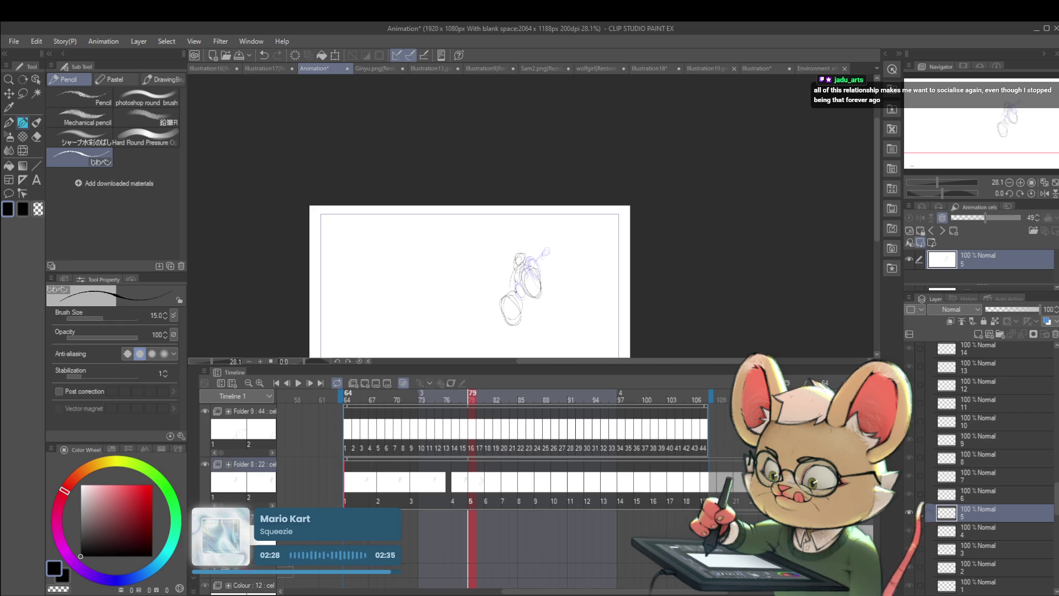
drag(513, 278, 513, 295)
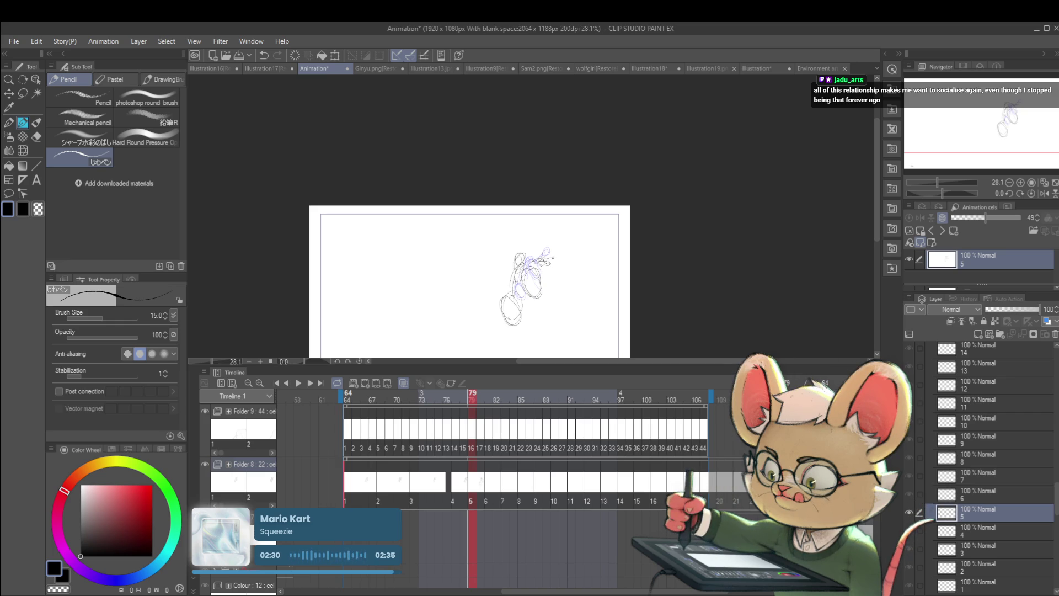
key(Right)
click(554, 295)
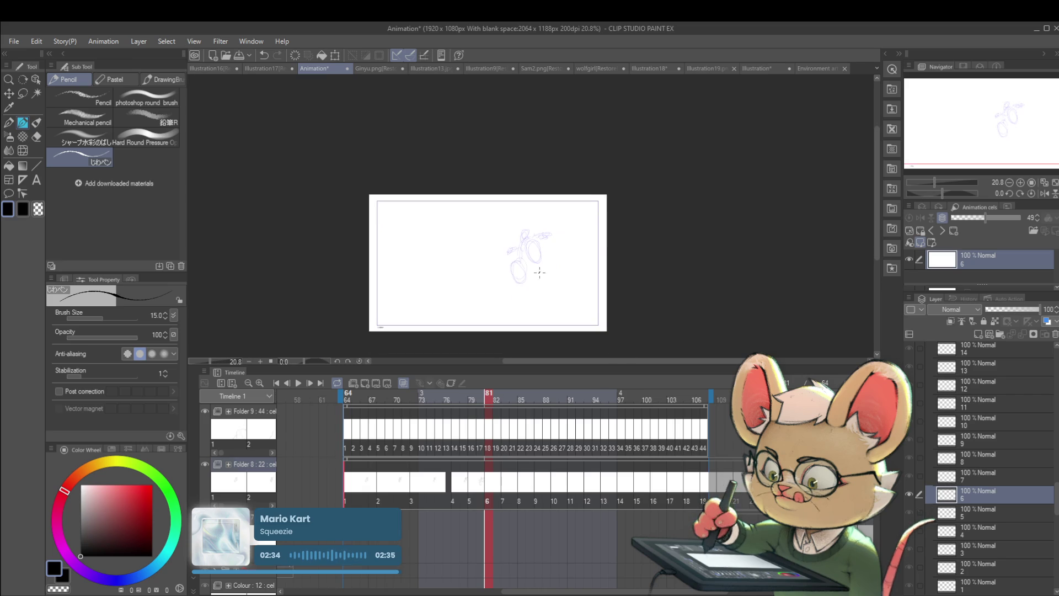
drag(504, 267, 513, 299)
key(ctrl+z)
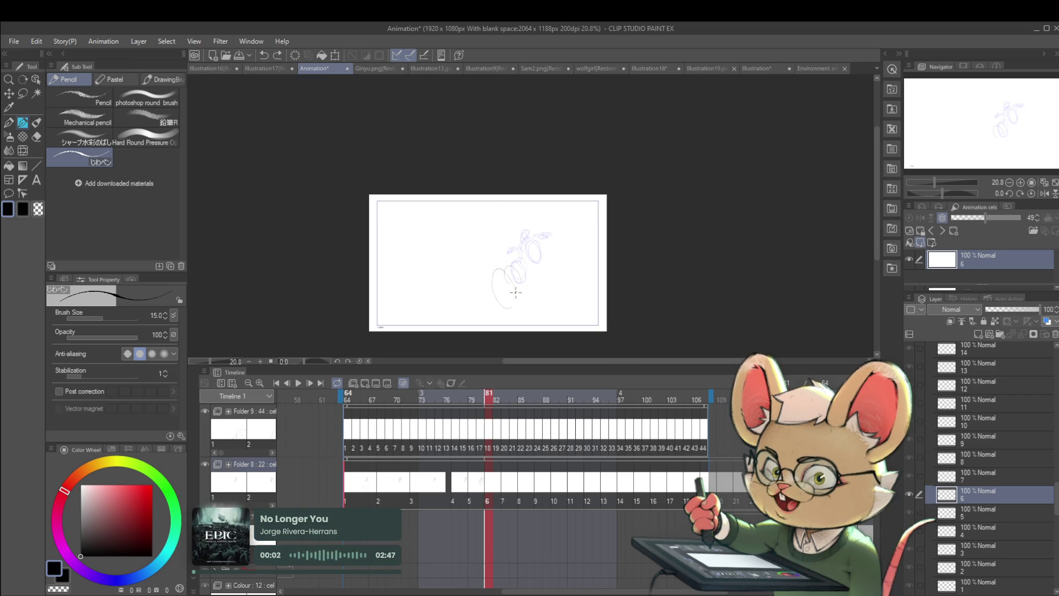
key(ctrl+z)
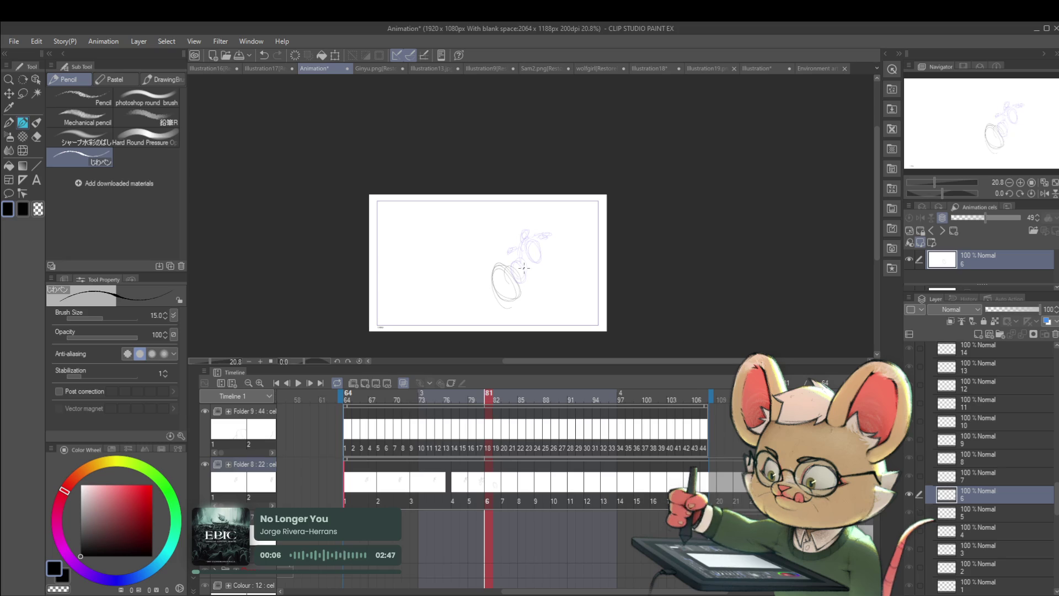
mouse_move(547, 286)
mouse_down()
mouse_move(555, 259)
mouse_move(546, 289)
mouse_up()
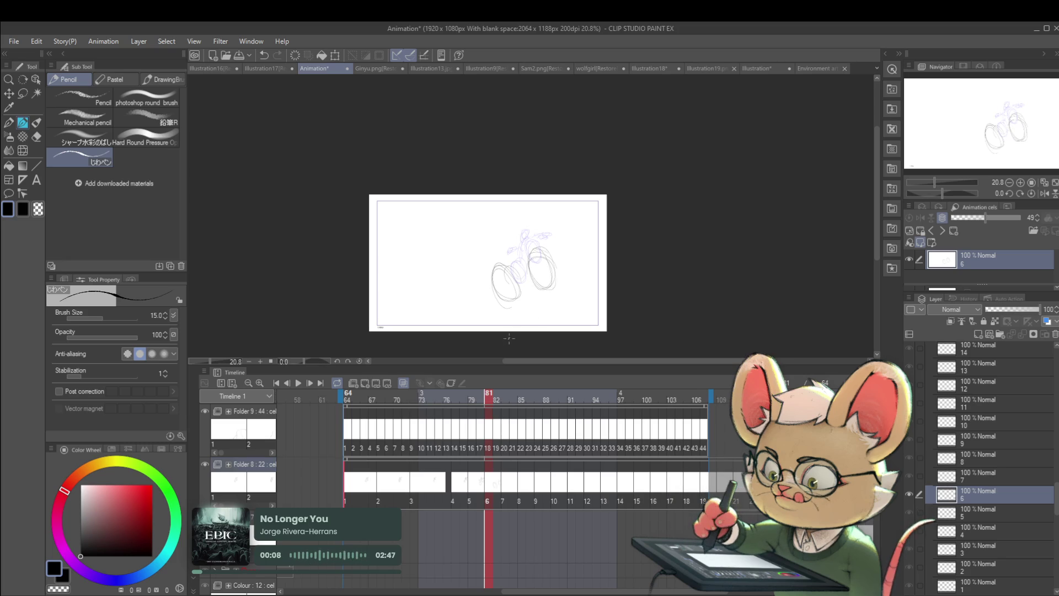
Rough the cel 7 pose as overlapping body ovals, undoing the rejected head and lower-left strokes.
key(ctrl+Right)
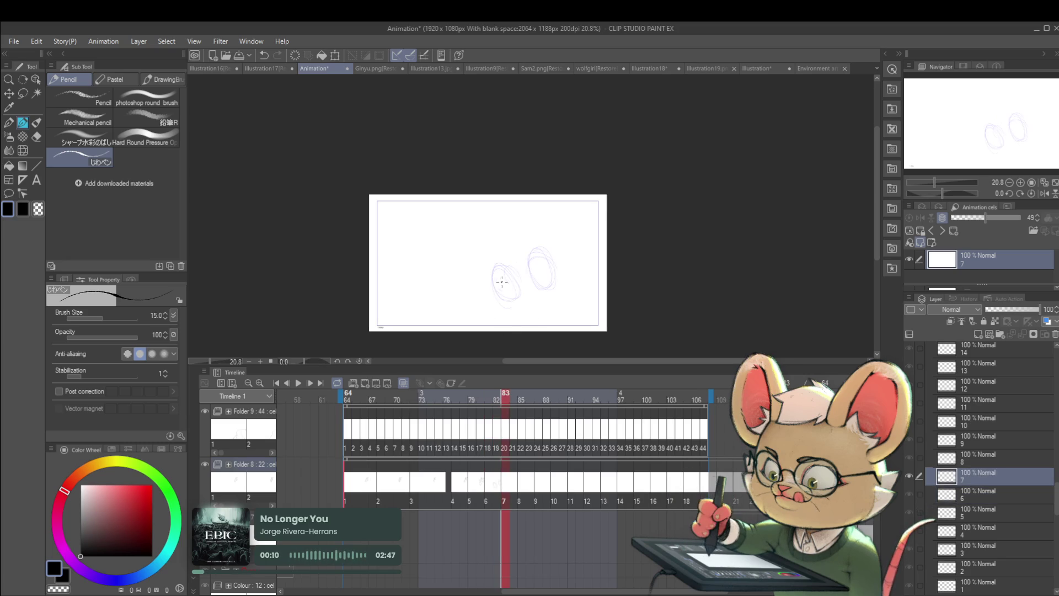
drag(506, 328, 458, 282)
key(ctrl+z)
mouse_move(477, 340)
mouse_down()
mouse_move(466, 257)
mouse_move(457, 320)
mouse_move(443, 275)
mouse_move(451, 319)
mouse_up()
drag(484, 244, 441, 330)
mouse_move(499, 304)
mouse_down()
mouse_move(488, 338)
mouse_move(554, 314)
mouse_up()
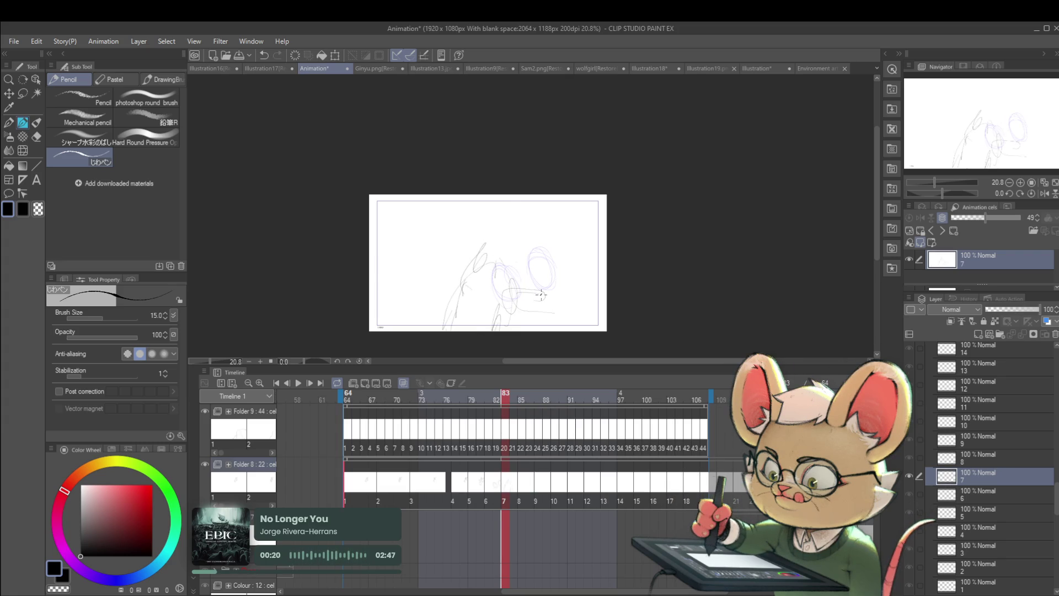
mouse_move(501, 236)
mouse_down()
mouse_move(513, 251)
mouse_move(485, 218)
mouse_move(497, 232)
mouse_move(527, 217)
mouse_up()
key(ctrl+z)
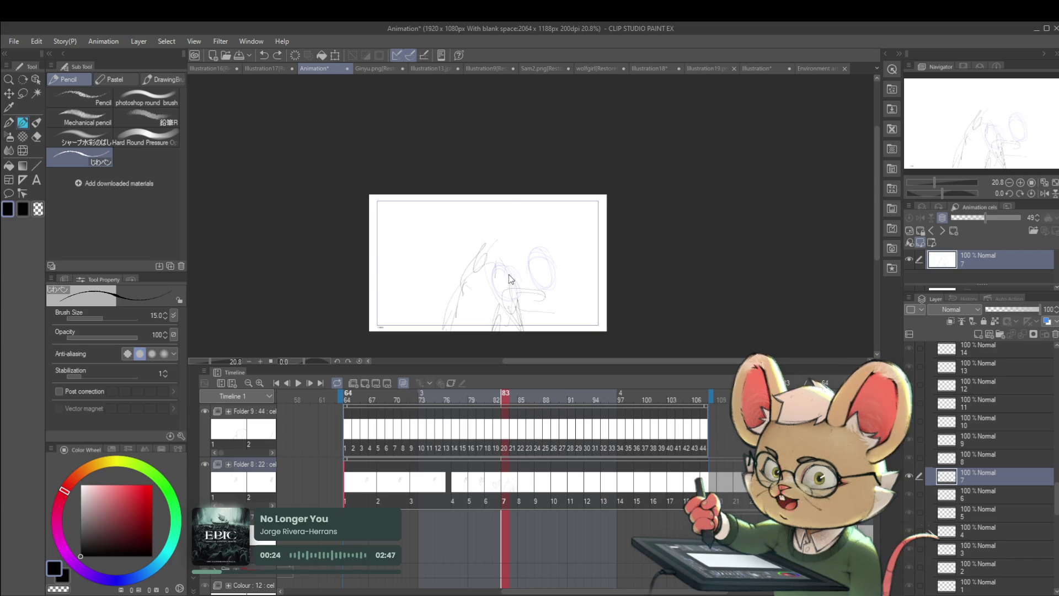
key(ctrl+z)
key(ctrl+z)
key(ctrl+z)
mouse_move(488, 273)
mouse_down()
mouse_move(485, 296)
mouse_move(502, 322)
mouse_move(491, 328)
mouse_move(453, 298)
mouse_move(465, 284)
mouse_up()
mouse_move(497, 317)
mouse_down()
mouse_move(541, 290)
mouse_move(518, 276)
mouse_move(513, 328)
mouse_up()
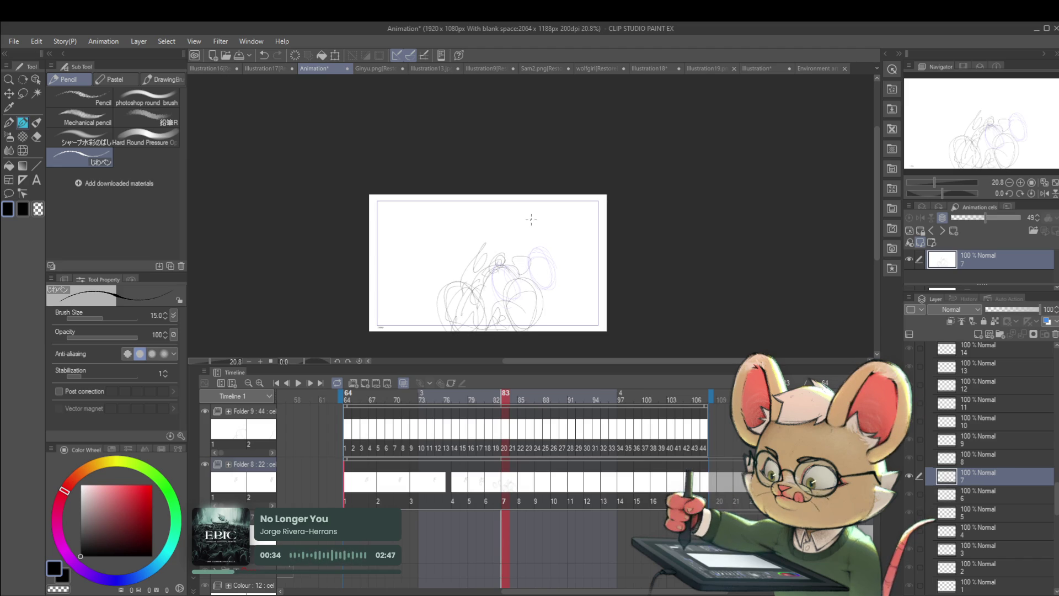
Play the animation with the view flipped horizontally, pause, and return to frame 1.
click(295, 383)
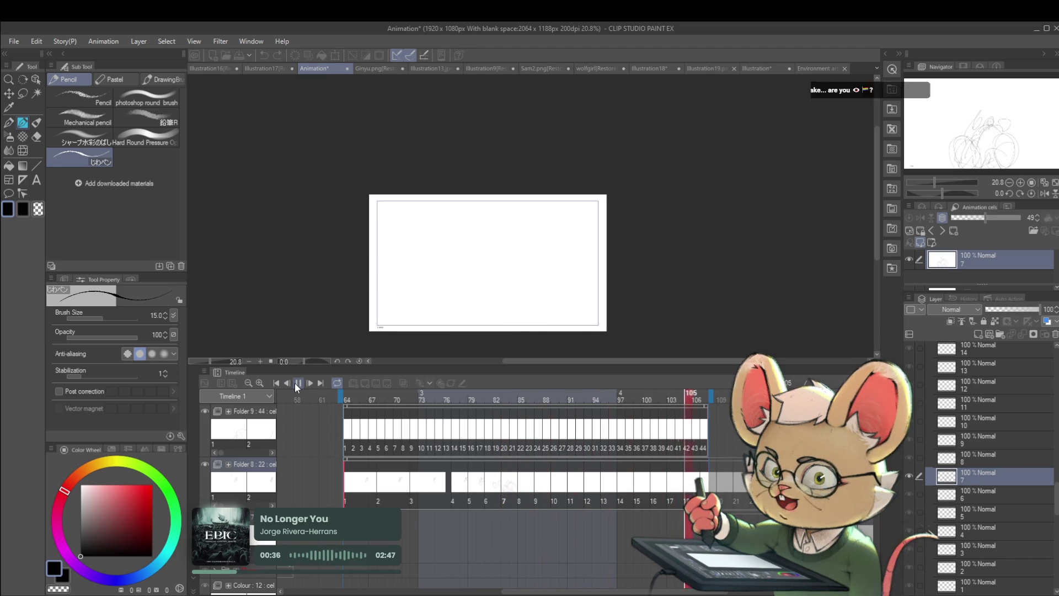
click(1044, 193)
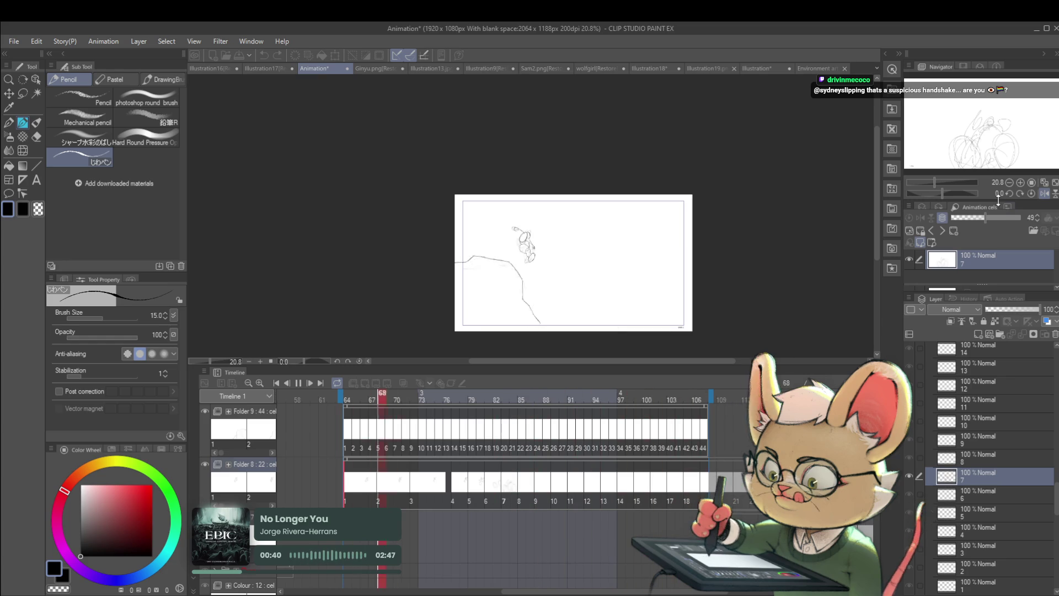
click(298, 385)
click(346, 494)
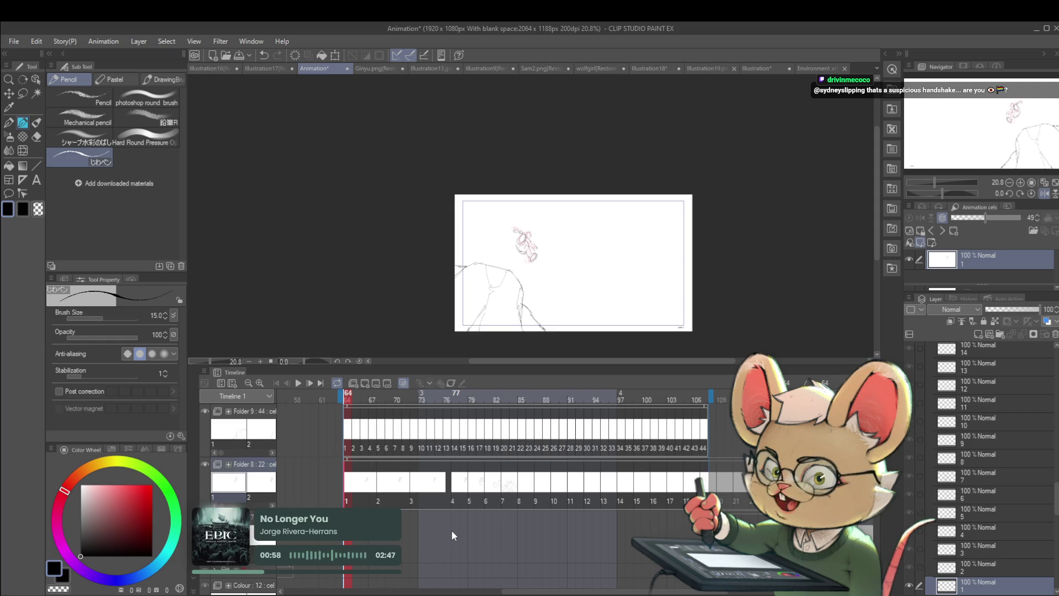
Unflip the view and nudge the cel 3 and cel 2 drawings slightly up-left.
click(1043, 194)
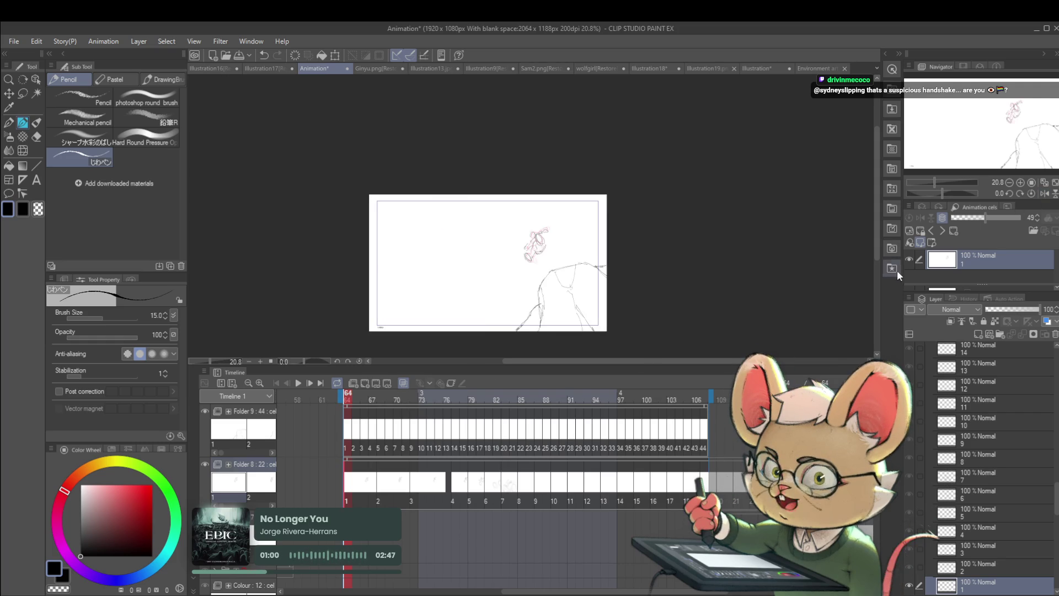
key(Right)
key(Right)
key(Right)
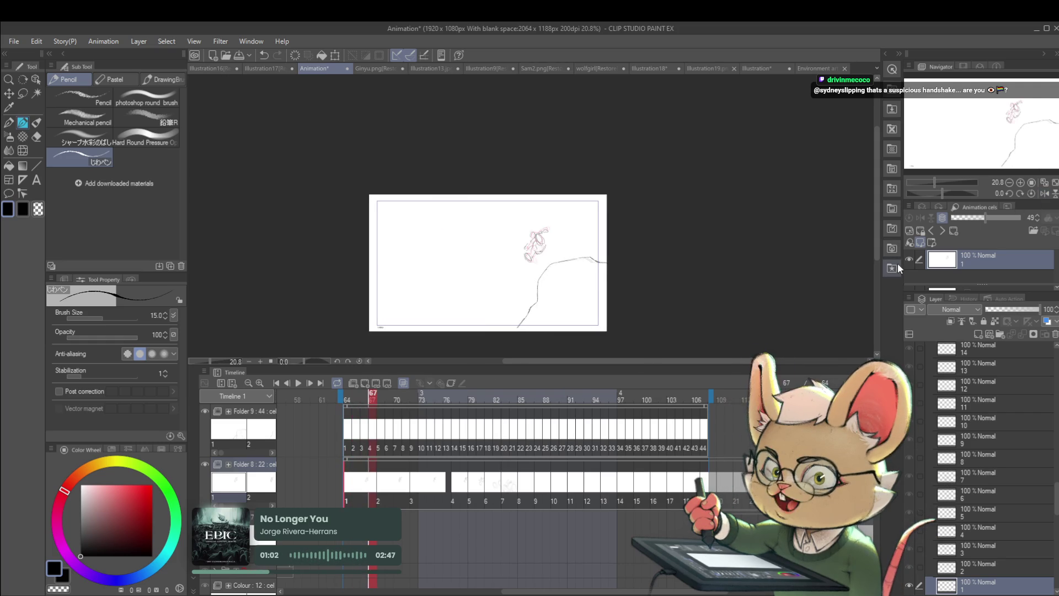
key(Right)
key(Right)
key(Right)
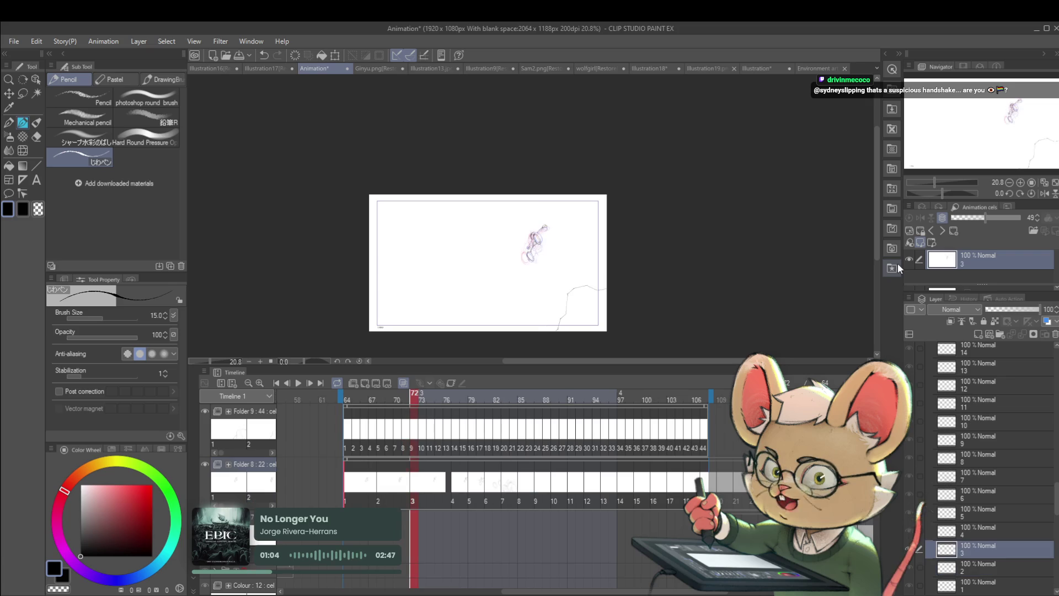
key(ctrl+t)
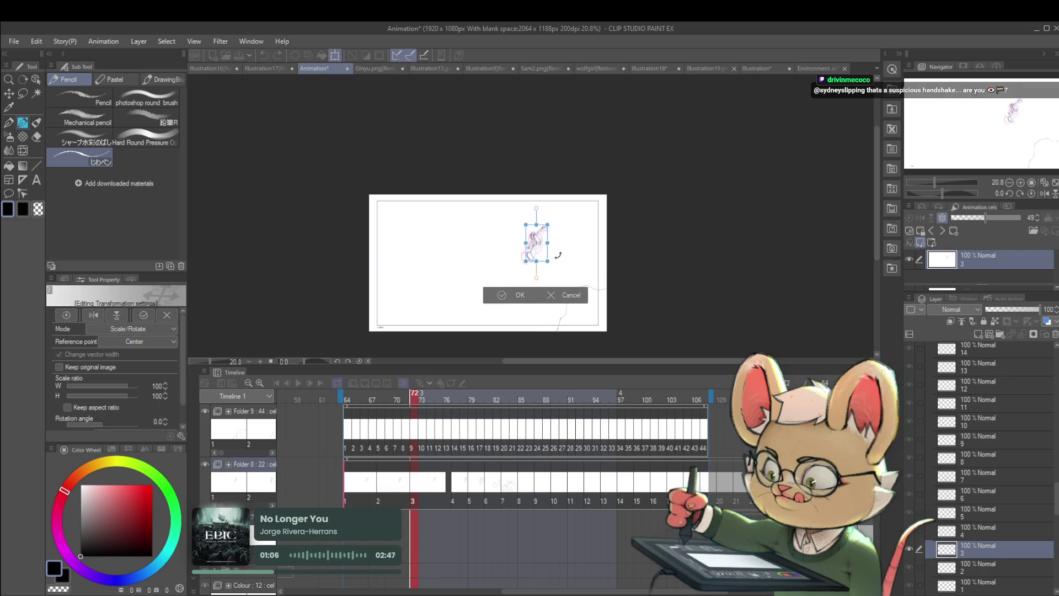
drag(547, 236, 541, 234)
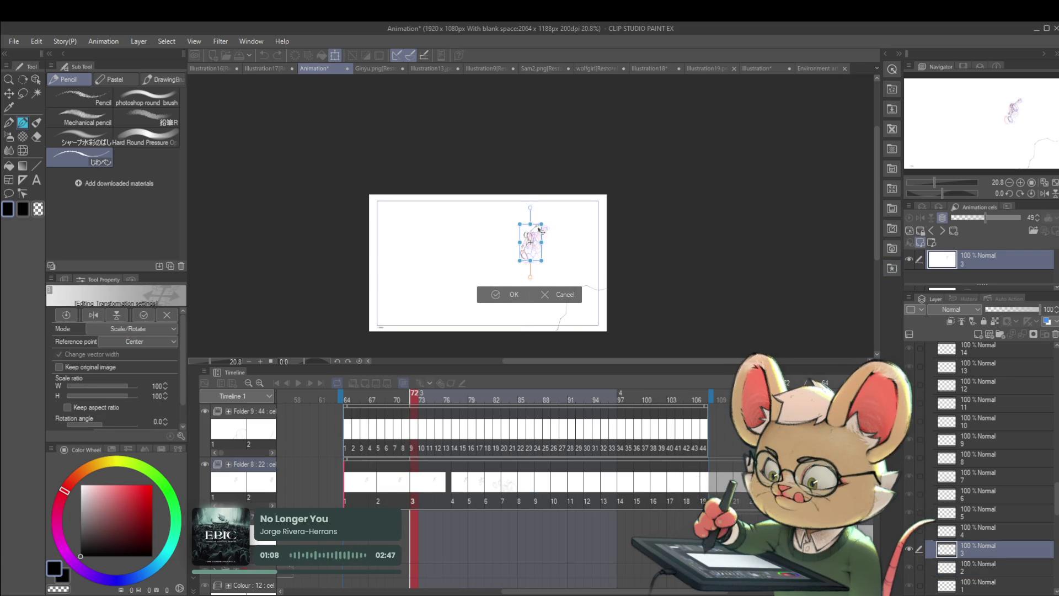
key(Return)
key(Left)
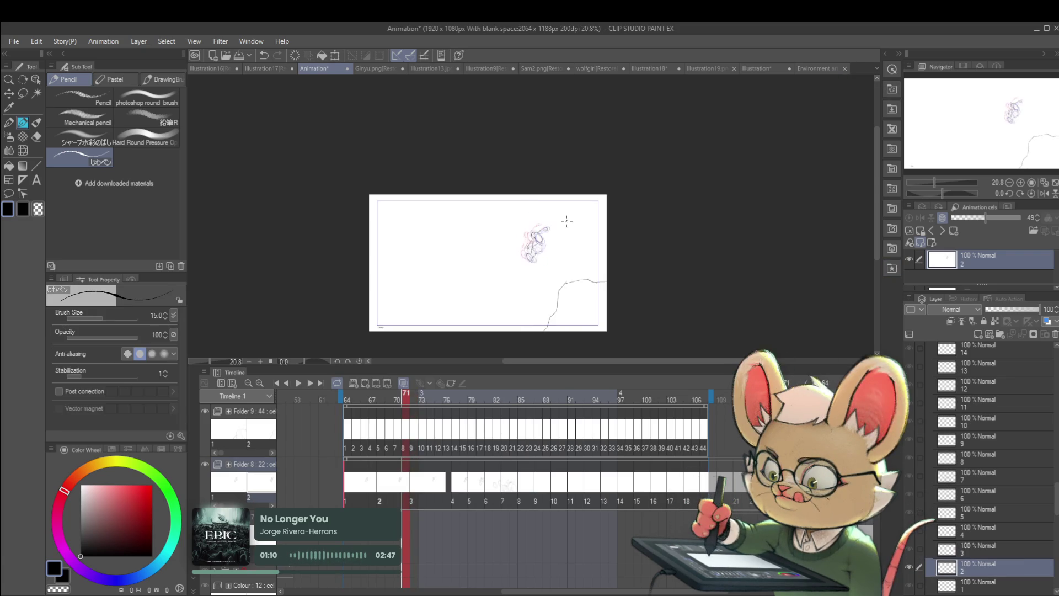
key(ctrl+t)
drag(546, 237, 545, 236)
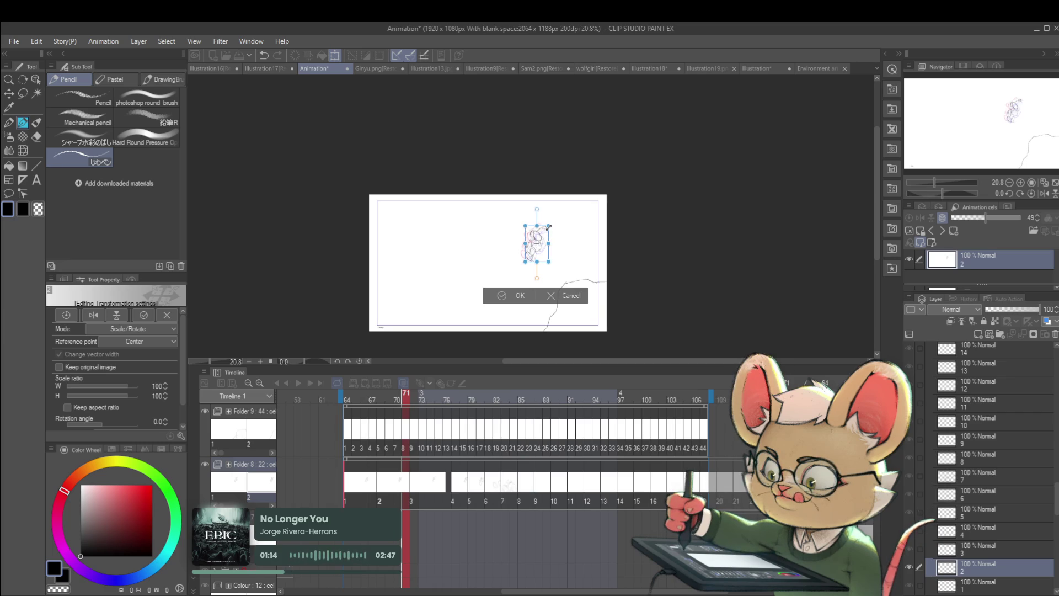
key(Return)
Shift the cel 4 and cel 5 character drawings to the left.
key(Right)
key(Right)
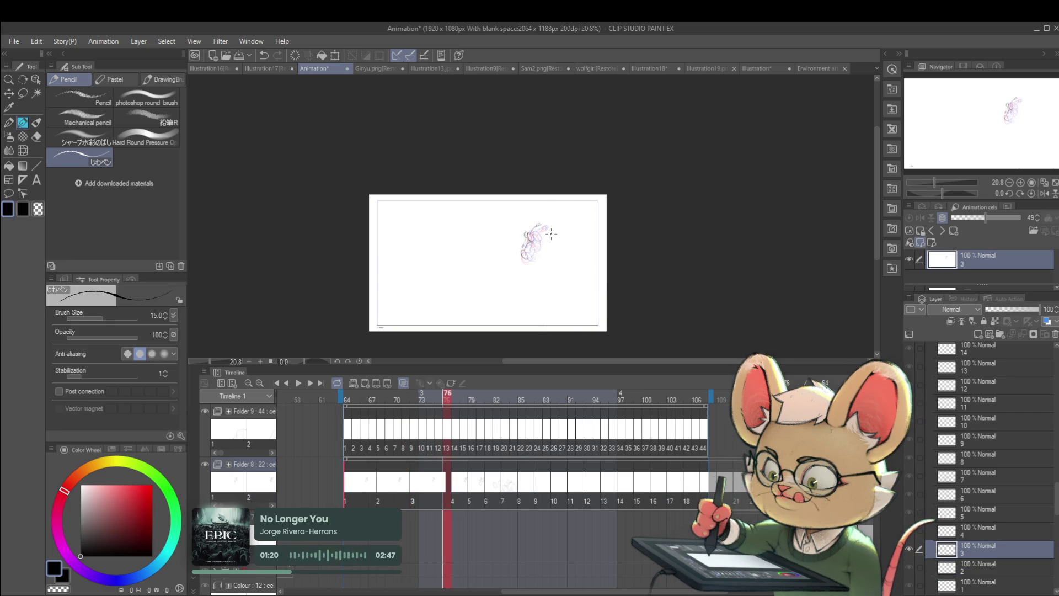
key(Right)
key(ctrl+t)
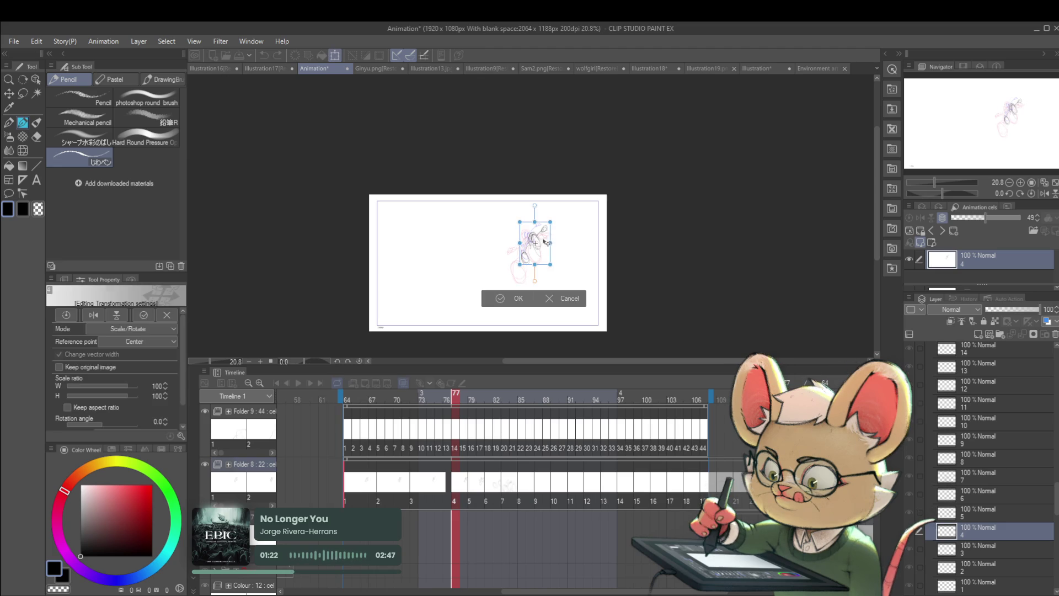
drag(545, 242, 528, 235)
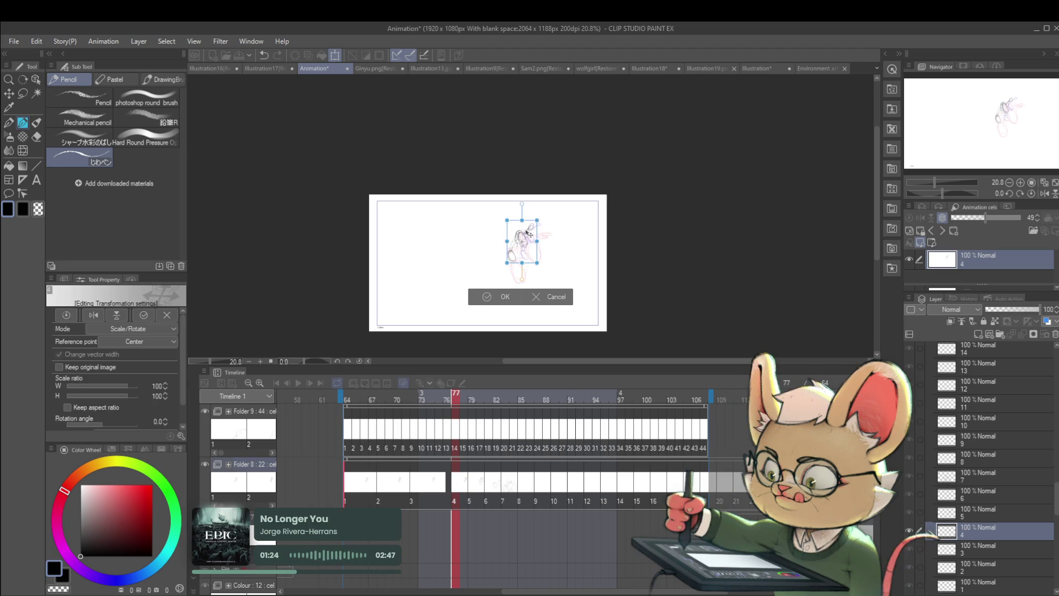
key(Return)
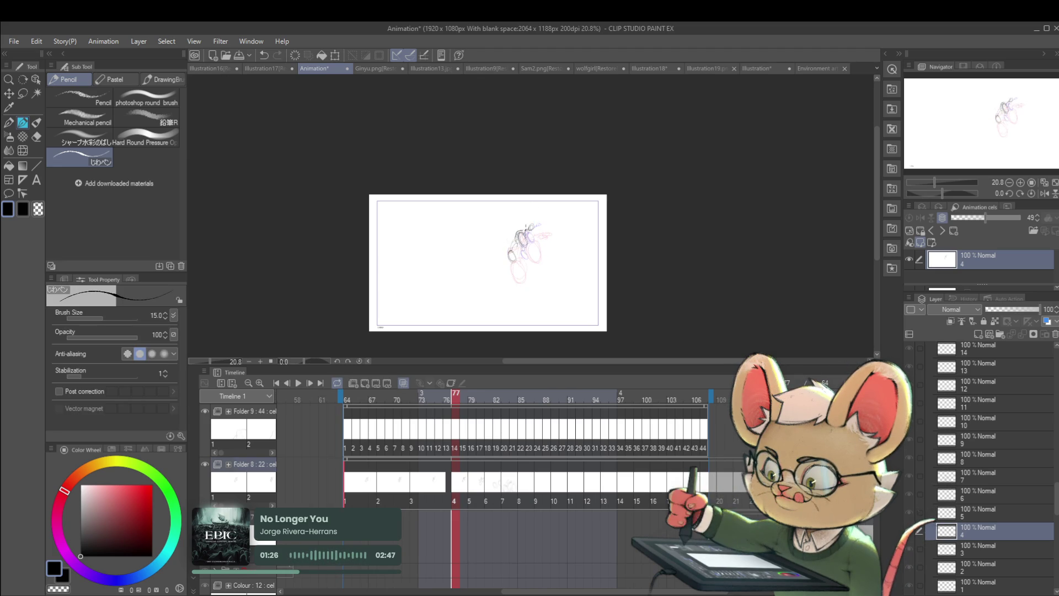
key(Right)
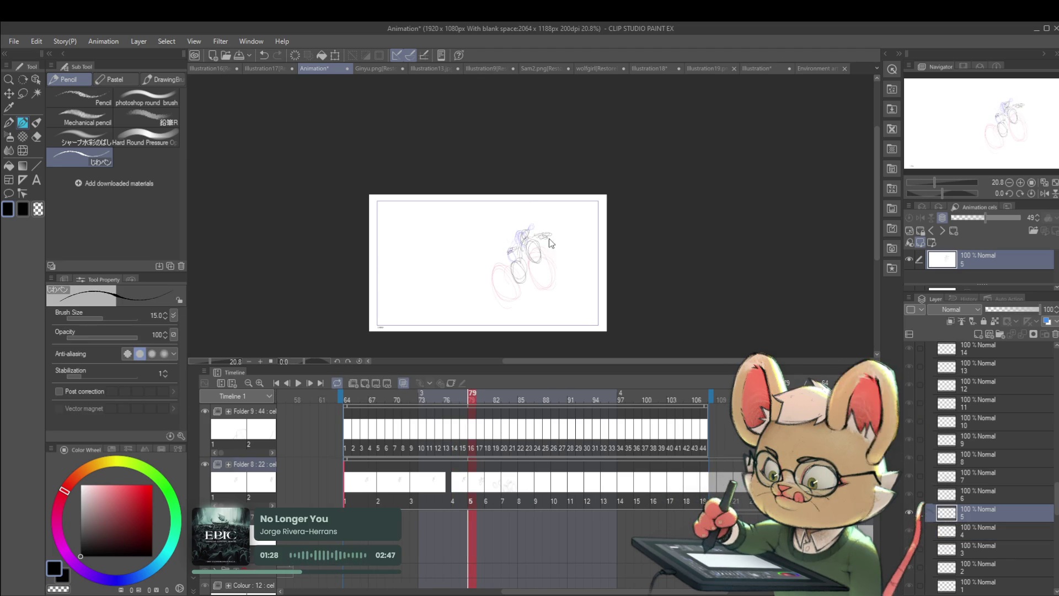
key(ctrl+t)
drag(540, 244, 521, 255)
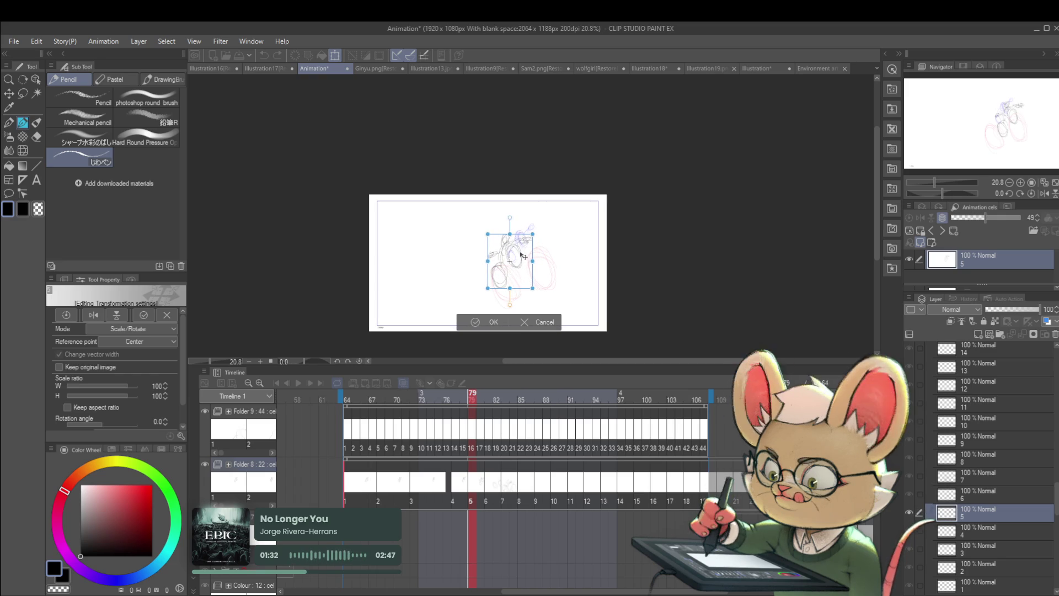
key(Return)
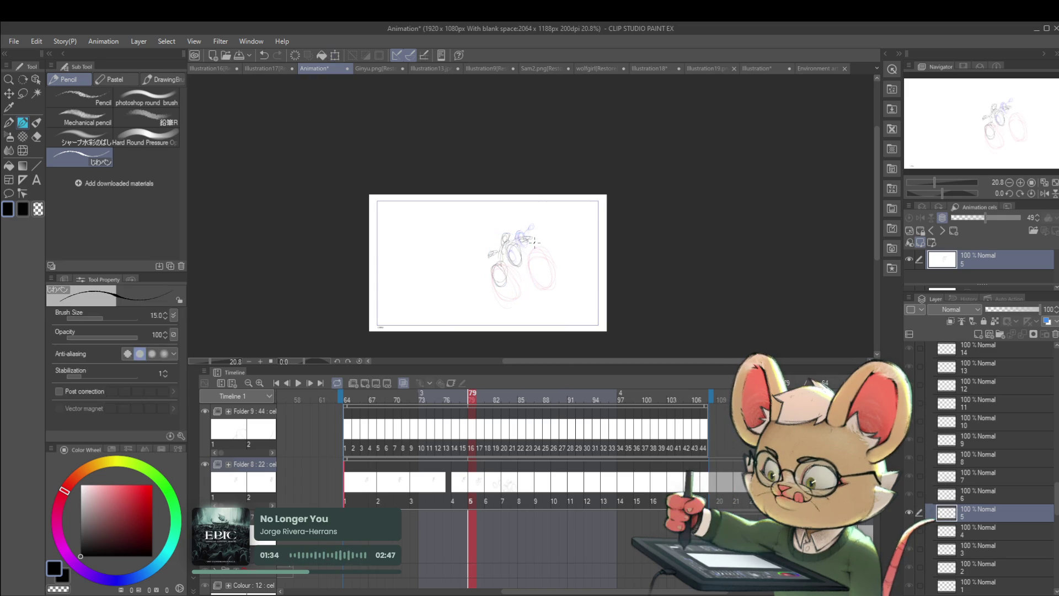
Nudge the cel 6 and cel 7 drawings left and play back the motion.
key(Right)
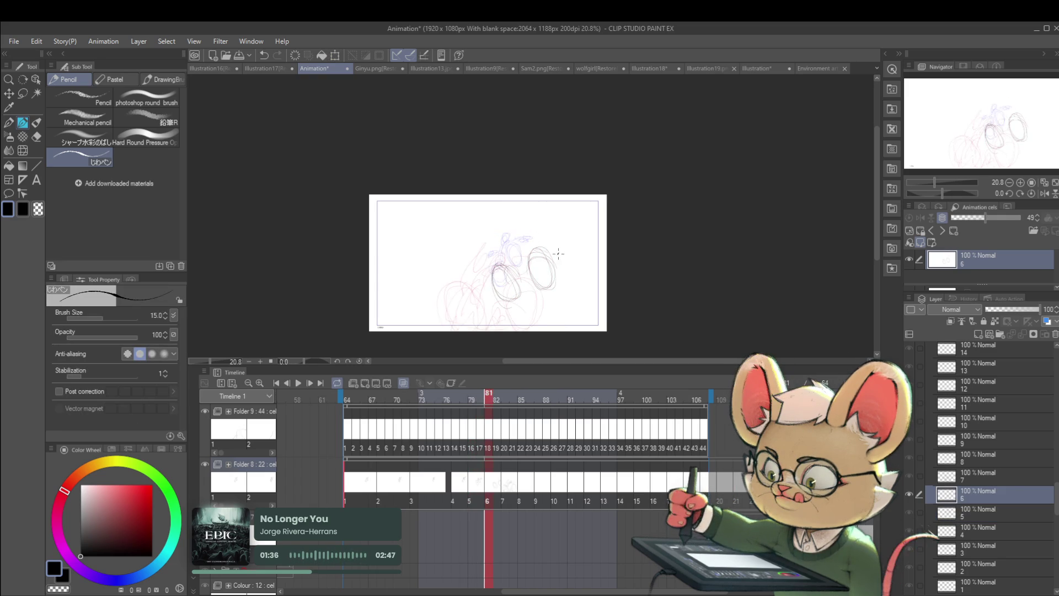
key(ctrl+t)
drag(544, 279, 529, 279)
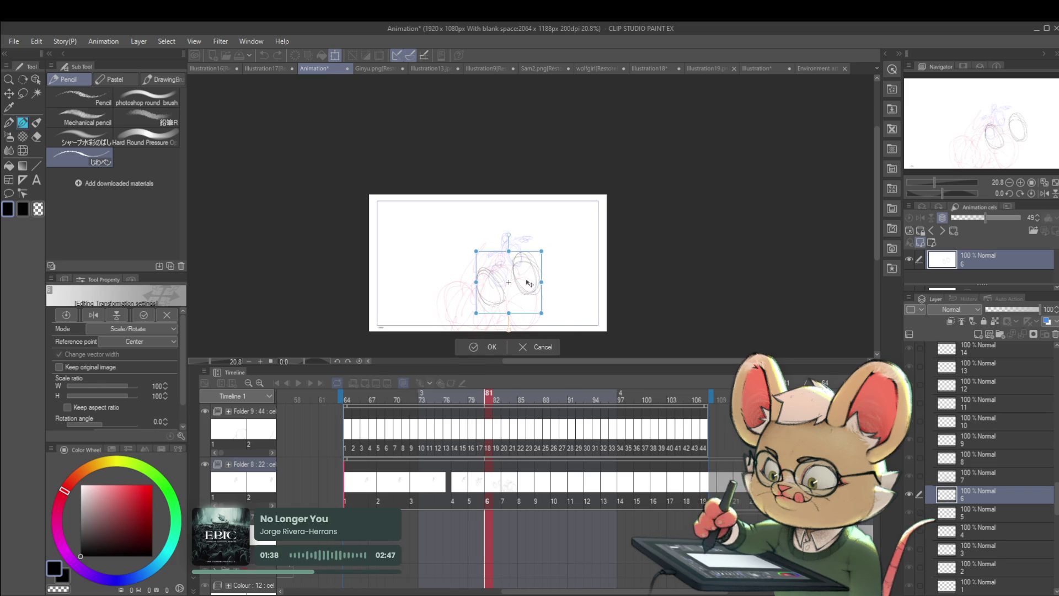
key(Return)
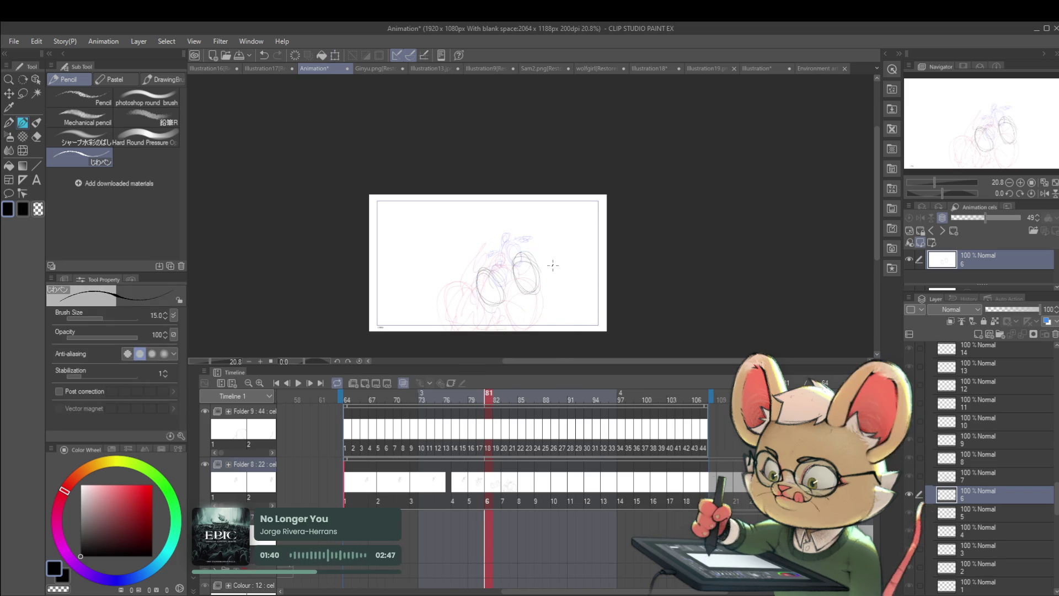
key(Right)
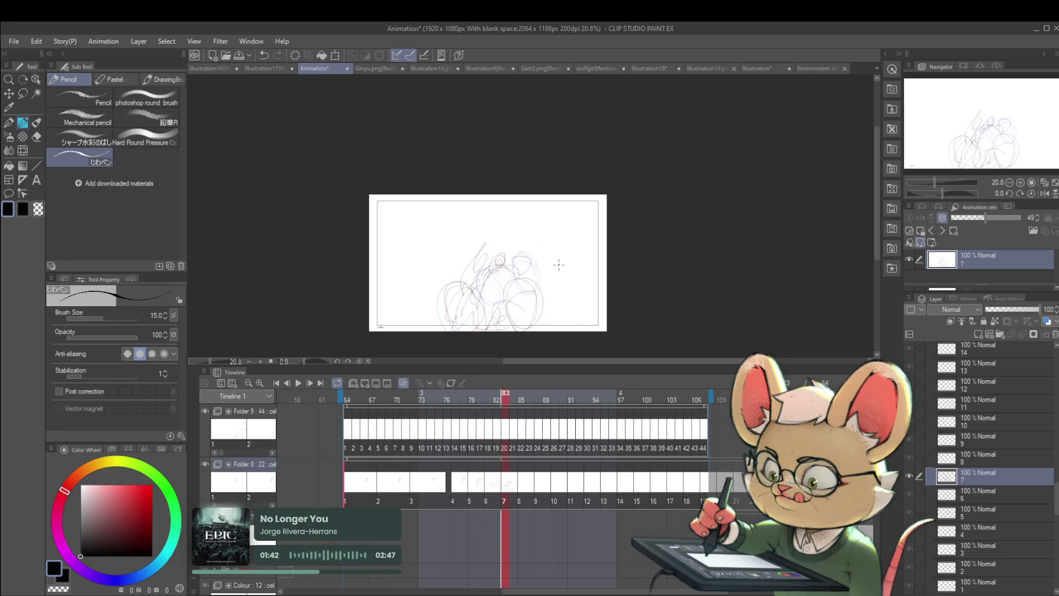
key(ctrl+t)
drag(533, 308, 527, 308)
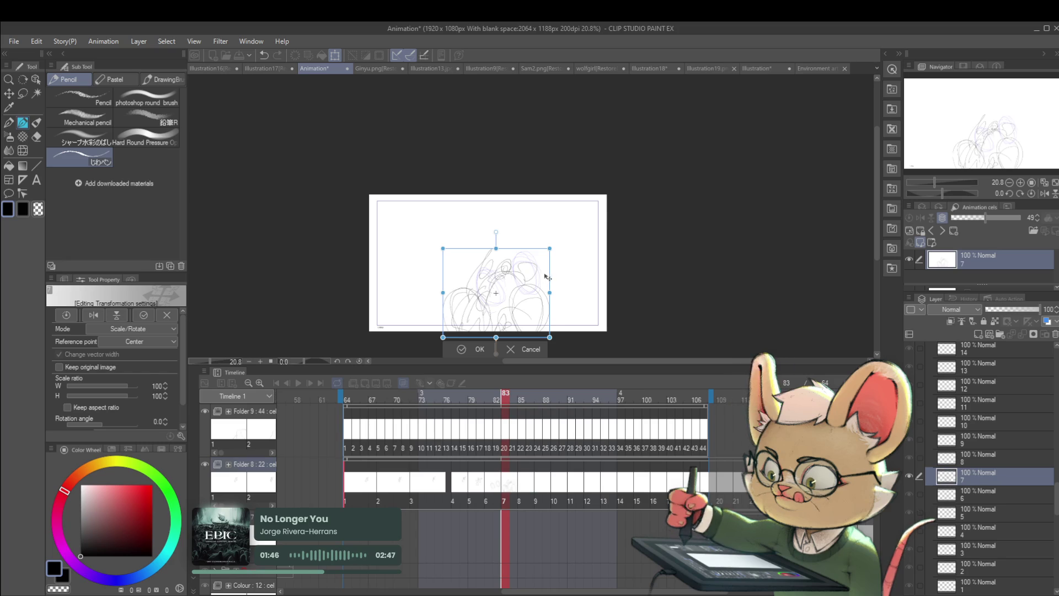
key(Return)
click(294, 384)
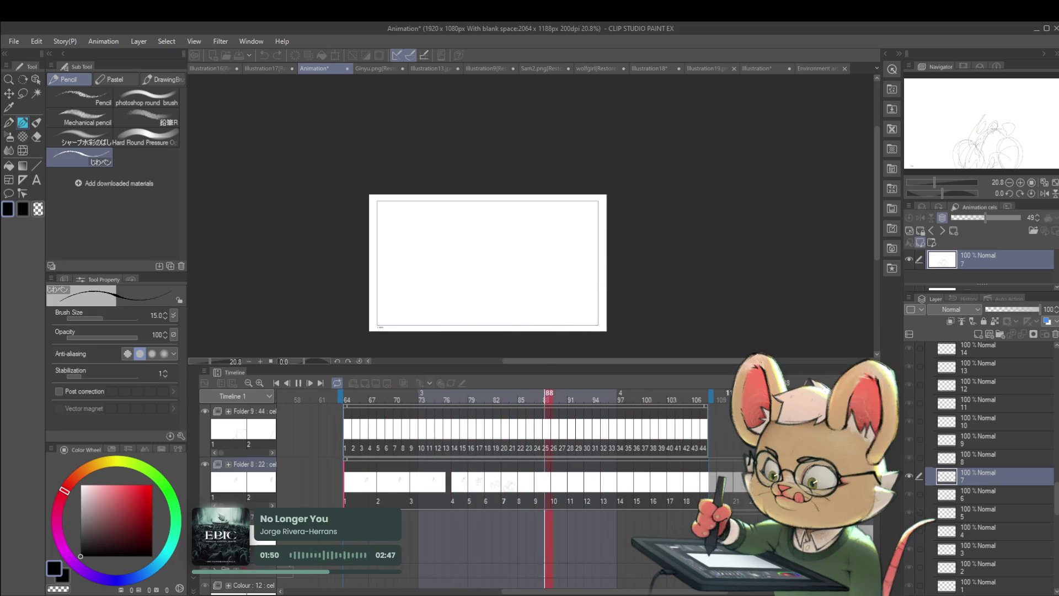
click(1044, 193)
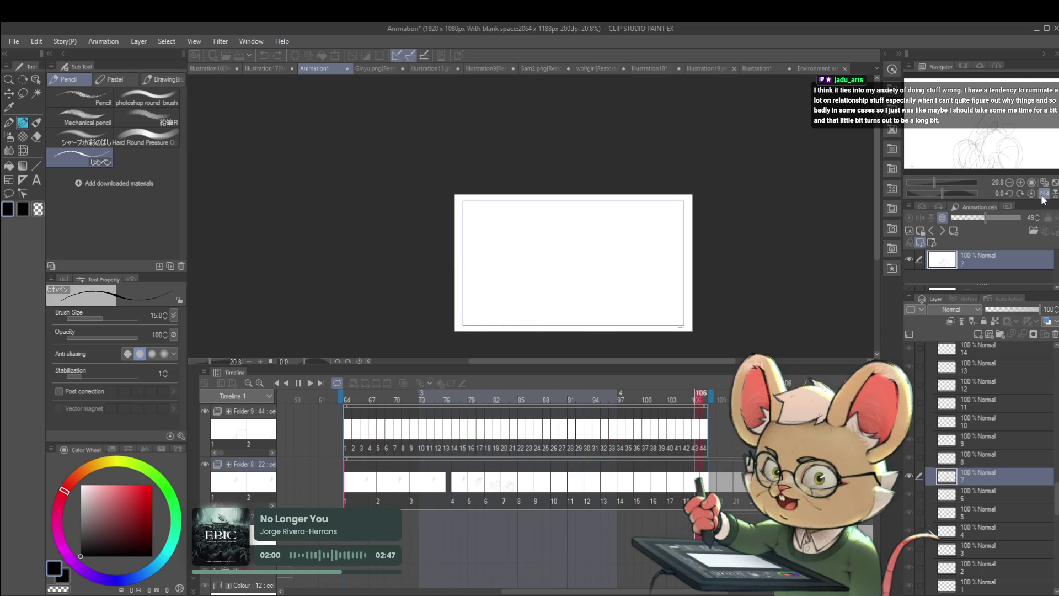
click(298, 384)
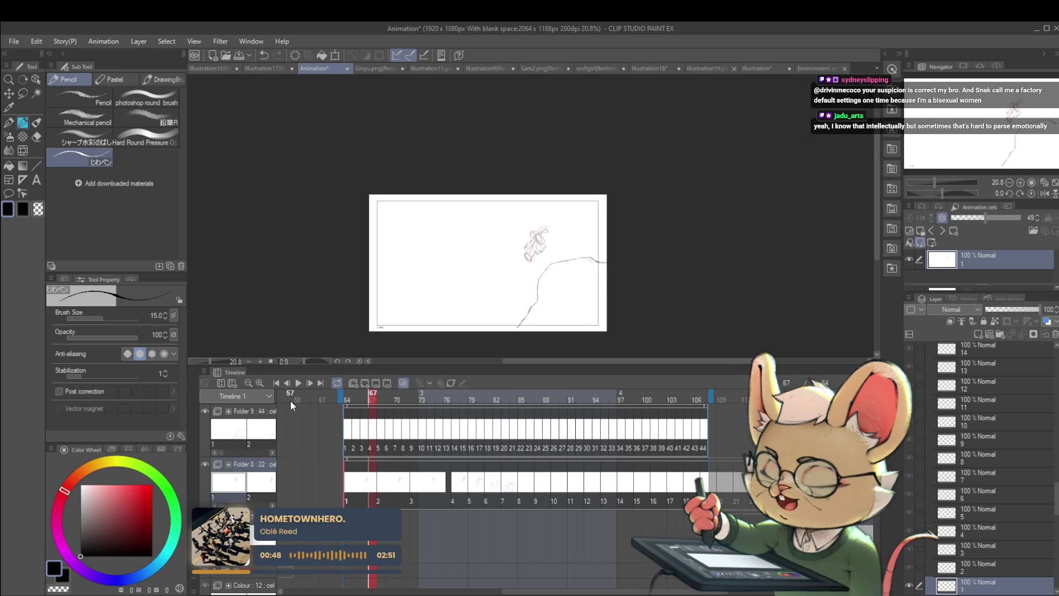
Replay the animation, stop it, and step back and forth through the frames.
key(space)
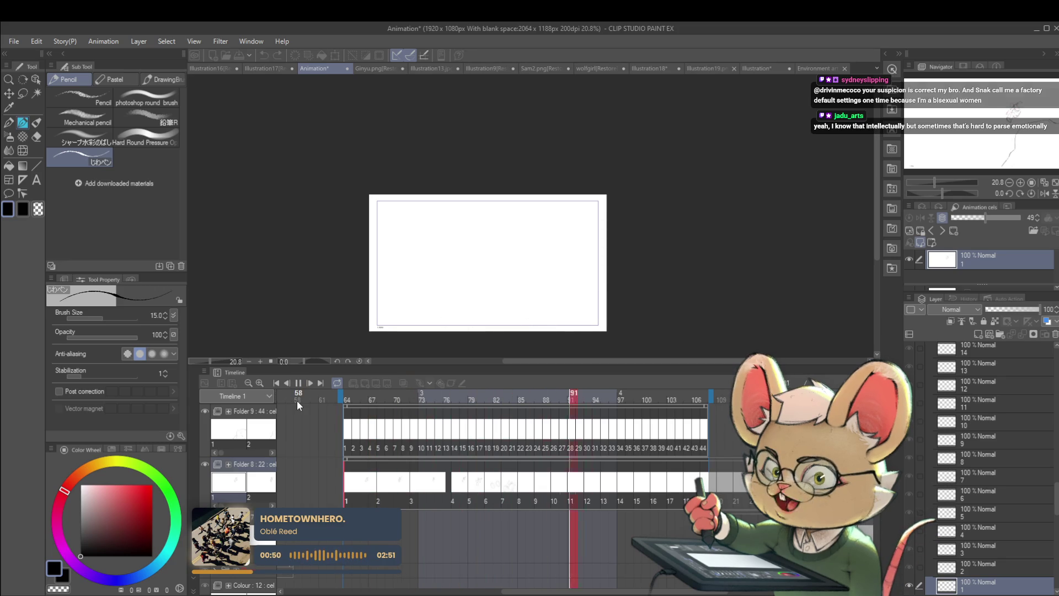
click(299, 384)
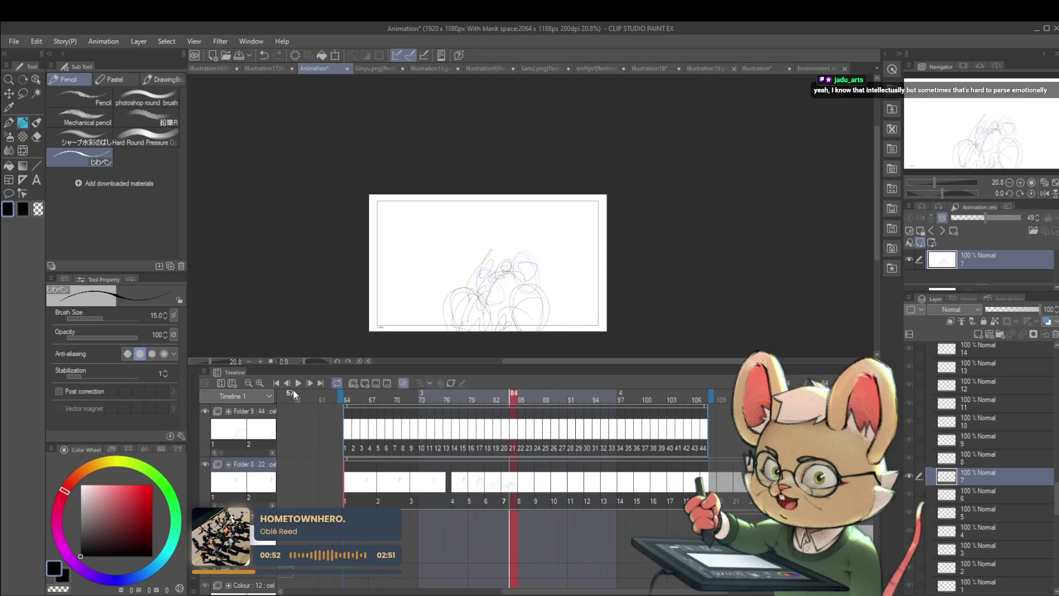
key(Left)
key(Left)
key(Left)
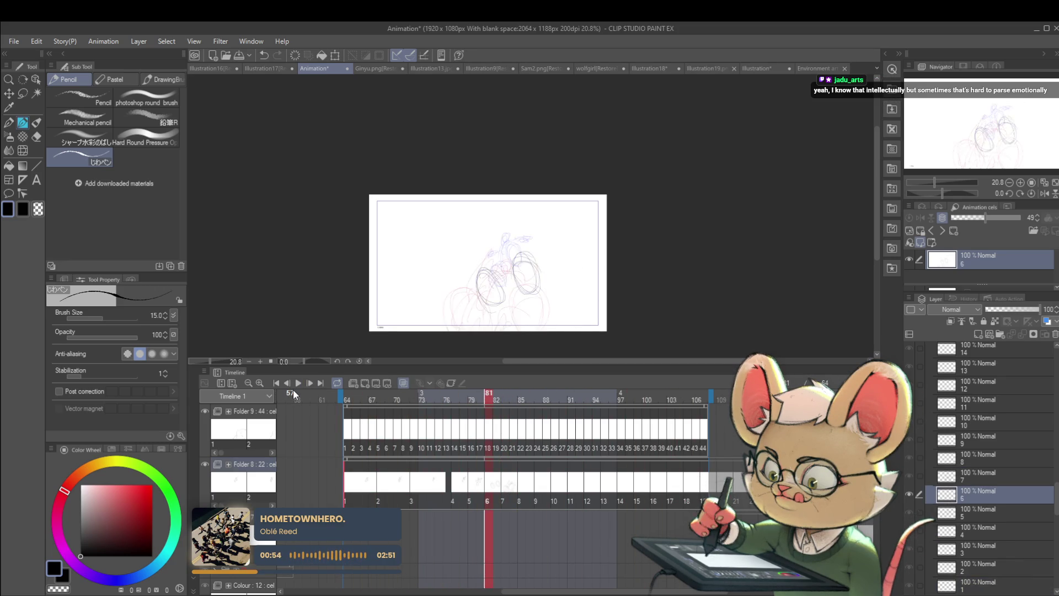
key(Left)
key(Left)
key(Left)
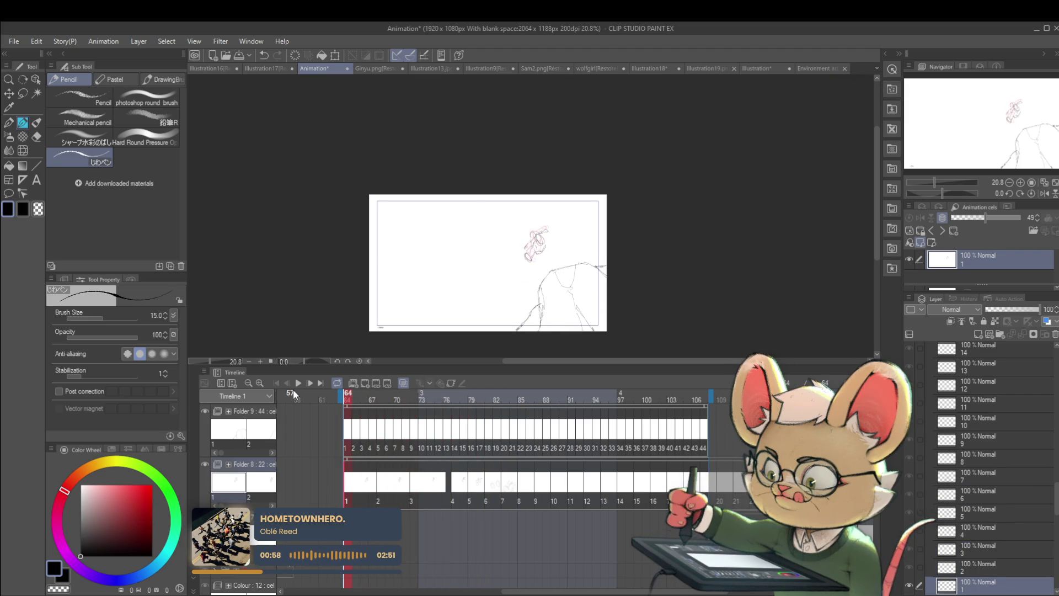
key(Right)
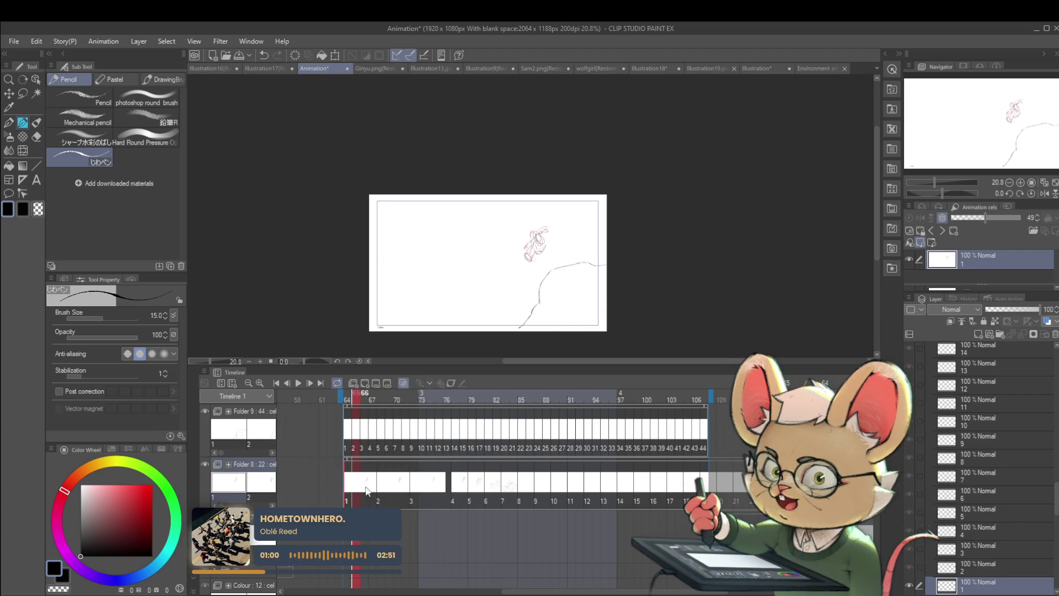
Move Folder 8's cels from cel 2 onward one frame earlier and check frames 68 and 71.
click(365, 493)
click(363, 495)
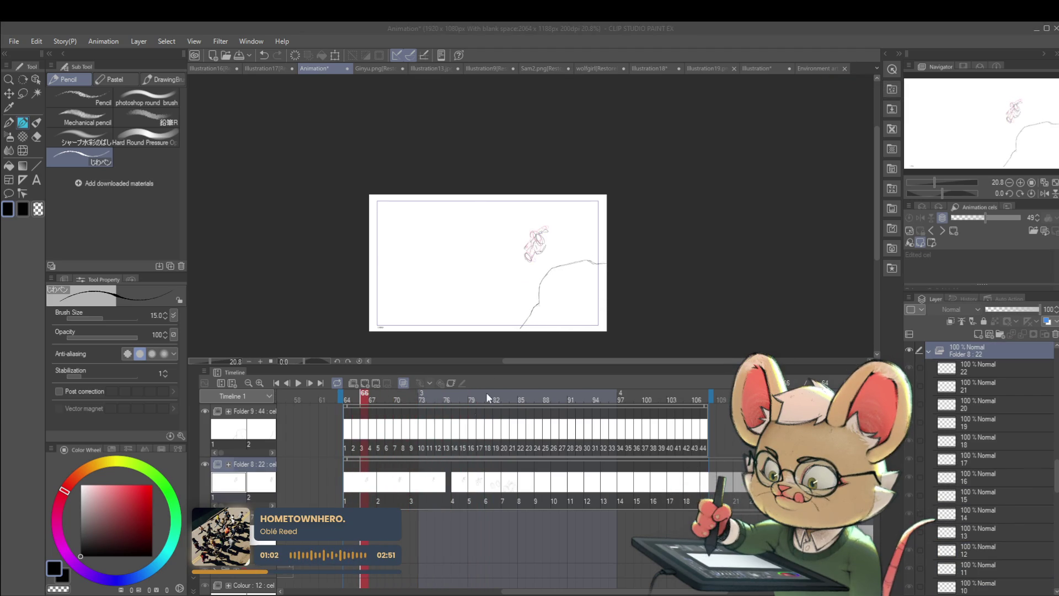
drag(380, 492, 372, 492)
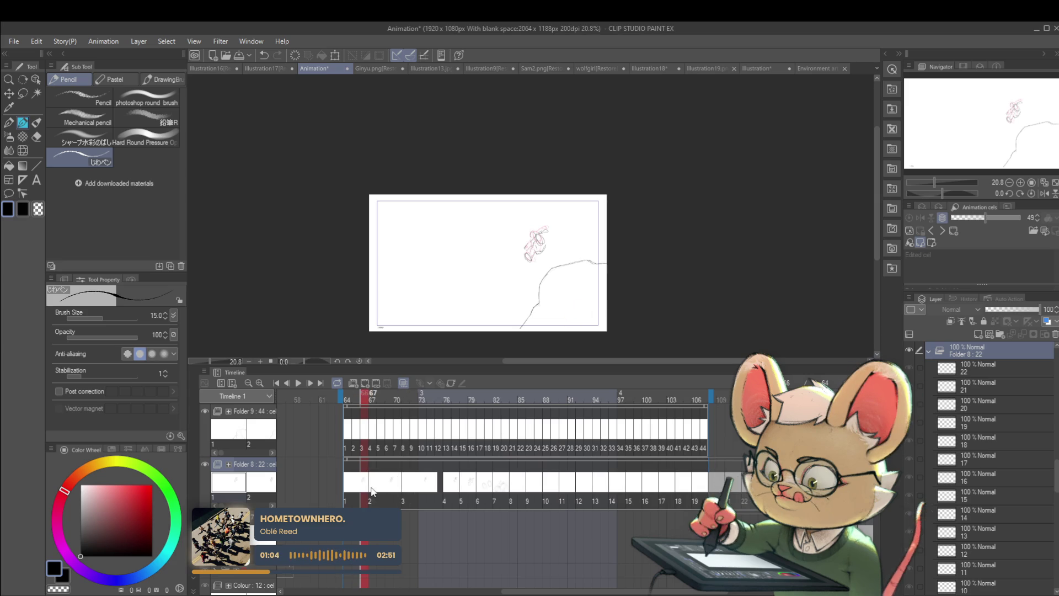
click(382, 497)
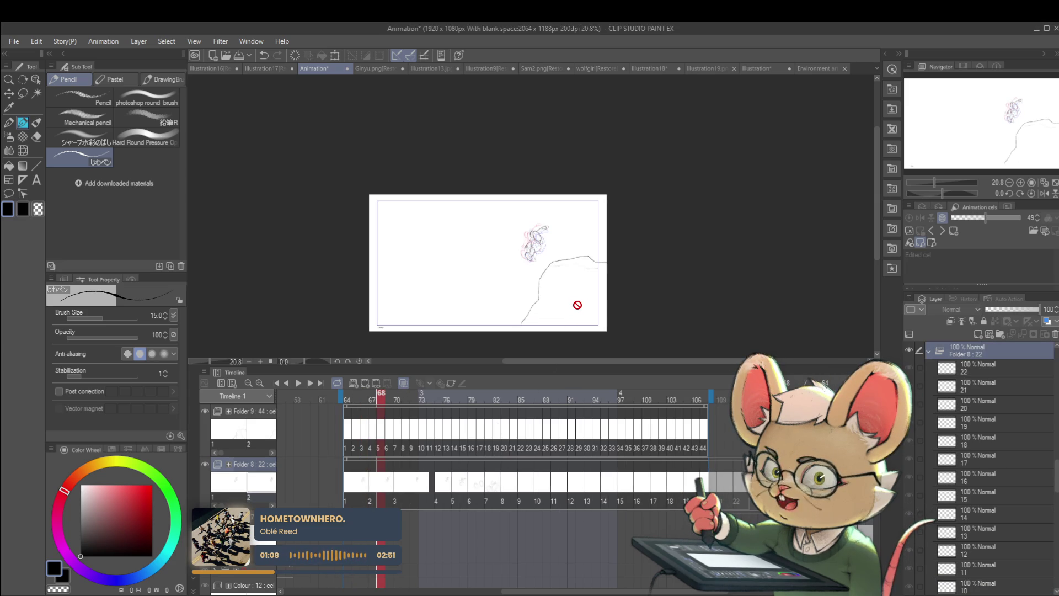
click(408, 502)
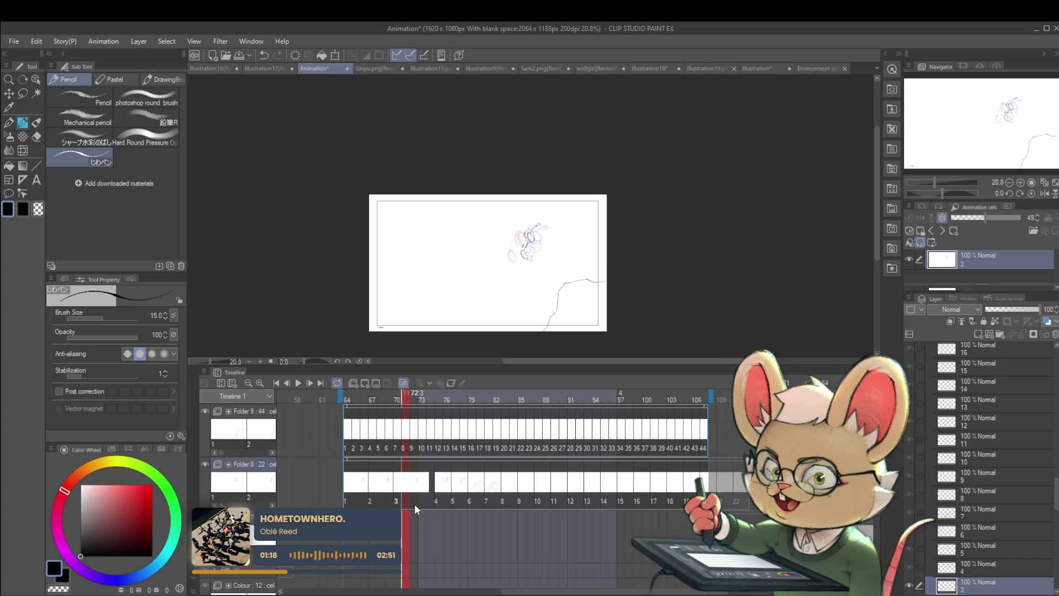
Preview the new timing from the start, then step forward frame by frame to cel 4.
click(347, 495)
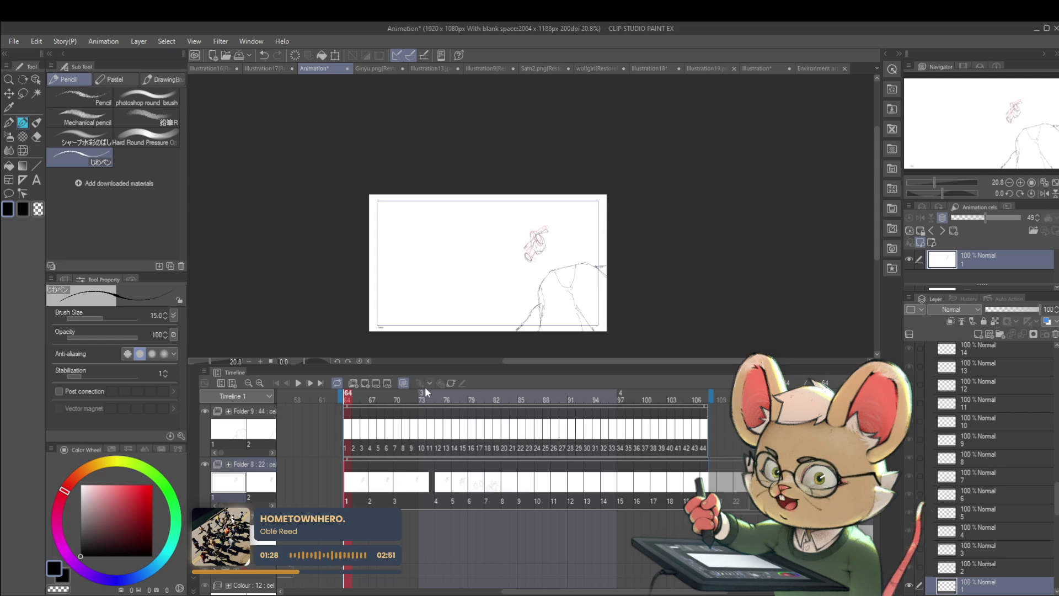
click(296, 384)
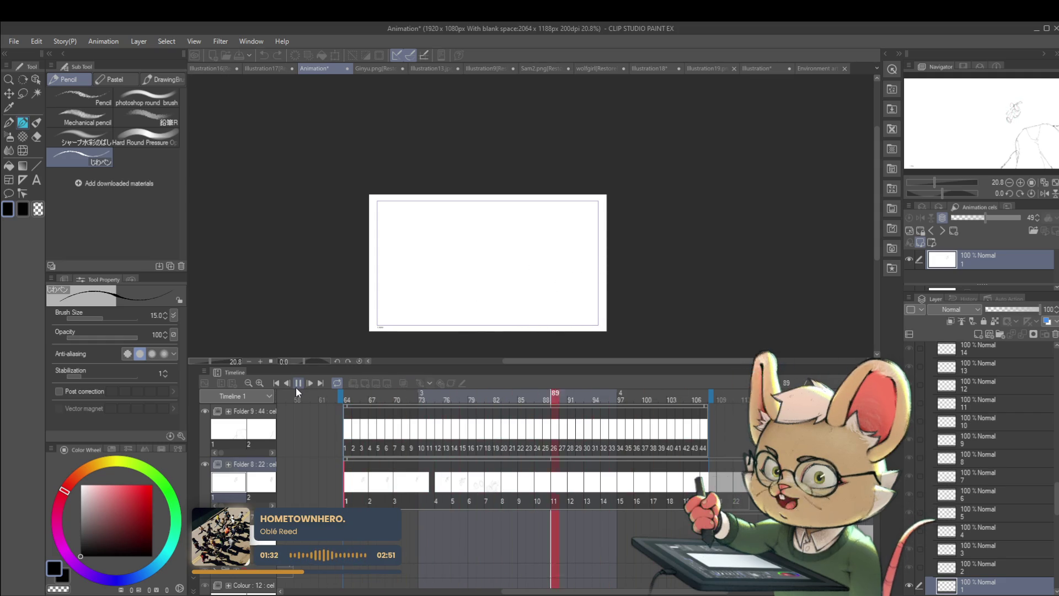
click(299, 383)
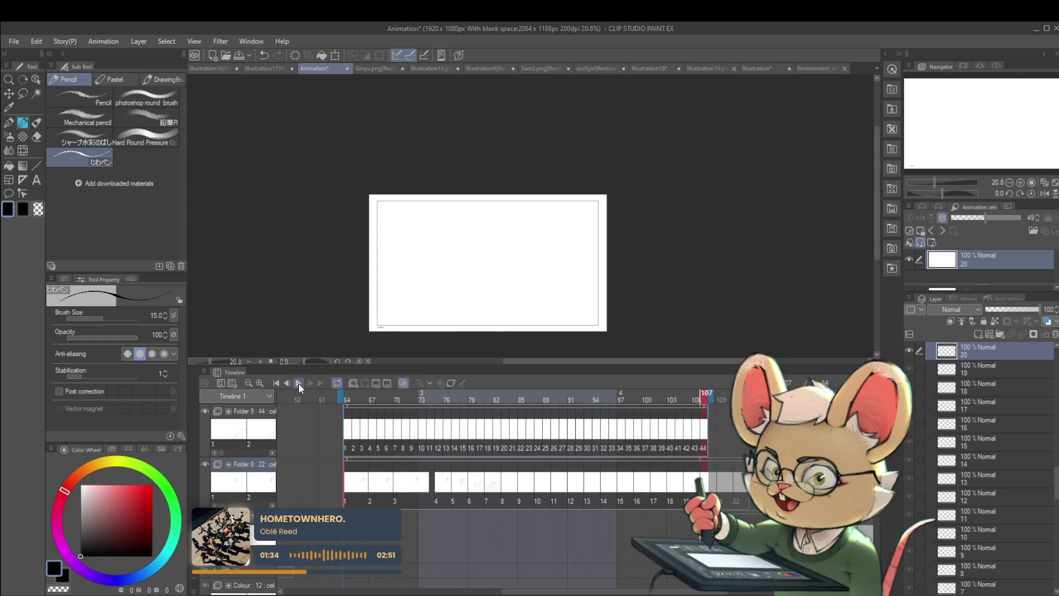
click(299, 383)
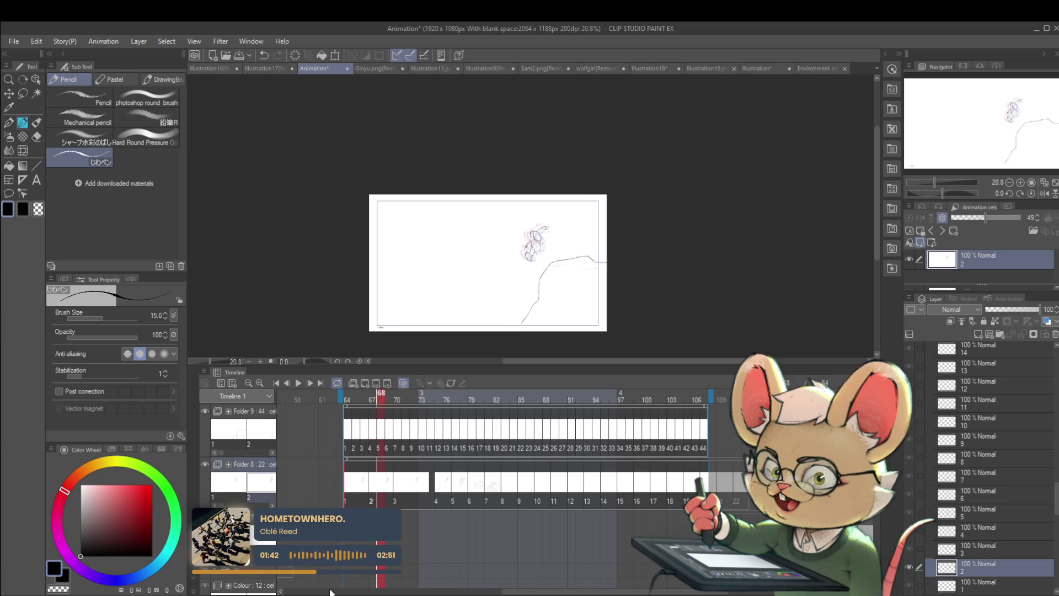
key(Right)
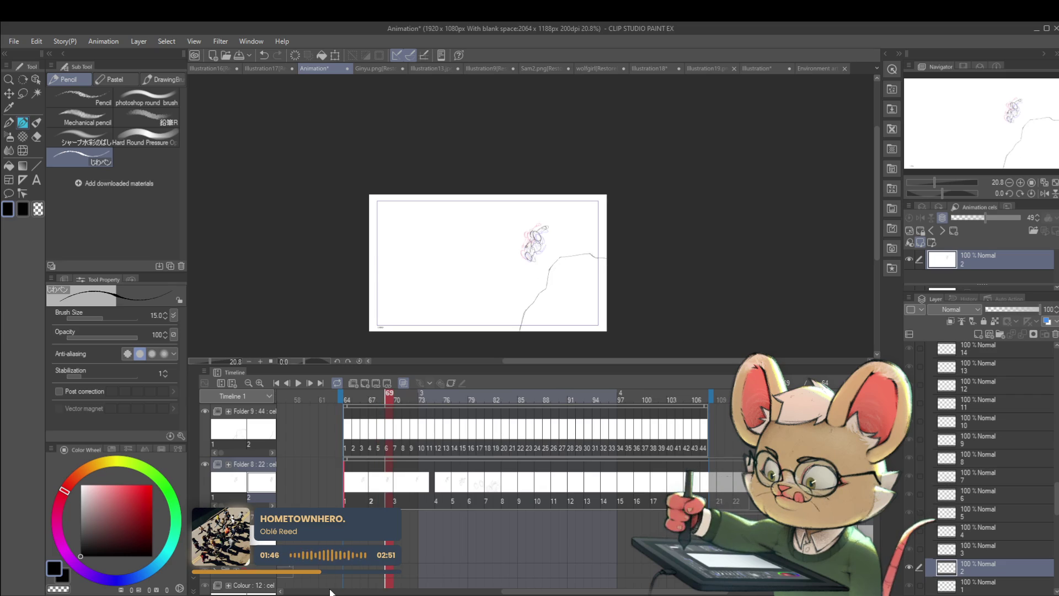
key(Right)
key(Right)
key(Right)
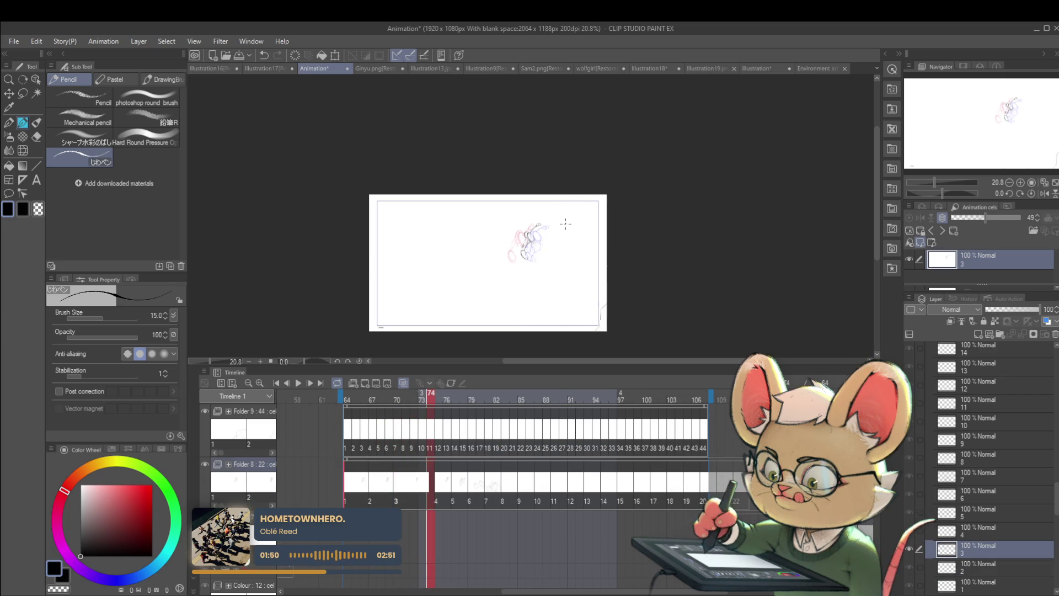
key(Right)
scroll(565, 223, up, 3)
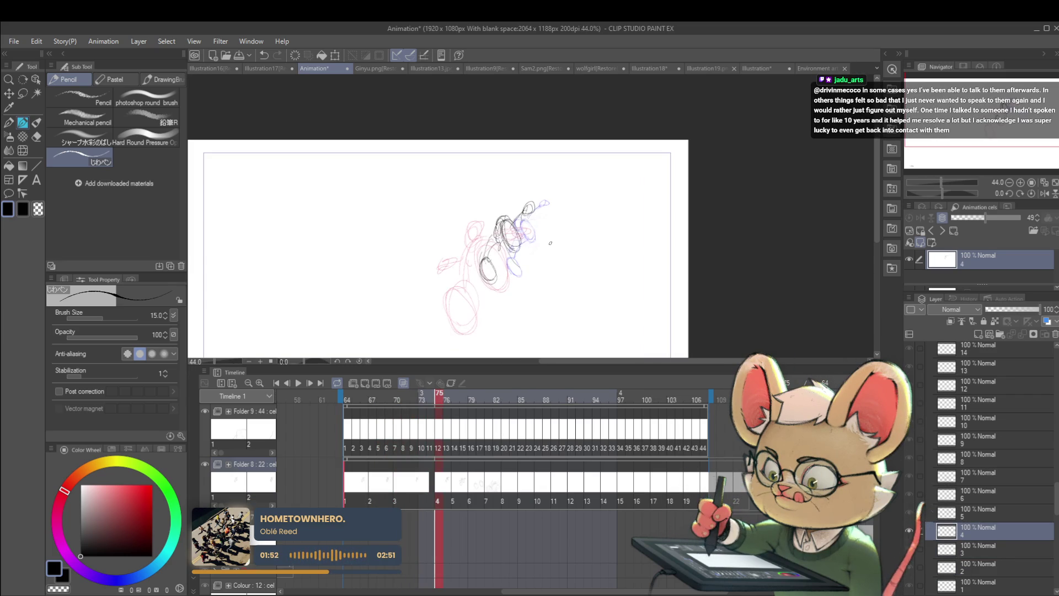
Nudge the current cel's sketch slightly up and to the right.
key(ctrl+t)
drag(534, 224, 539, 221)
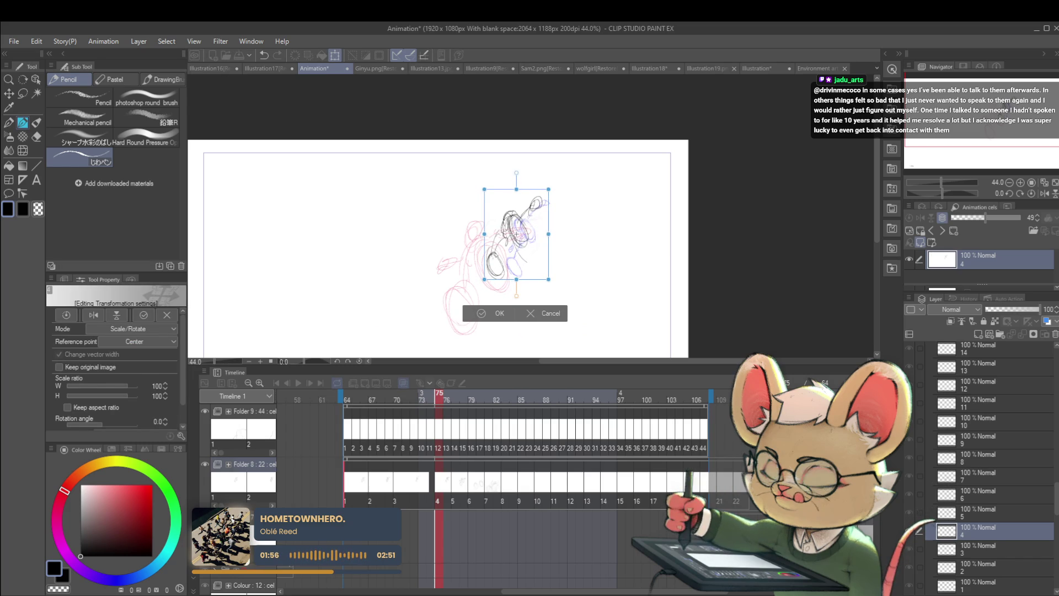
key(Return)
key(Left)
key(Right)
key(Right)
key(Right)
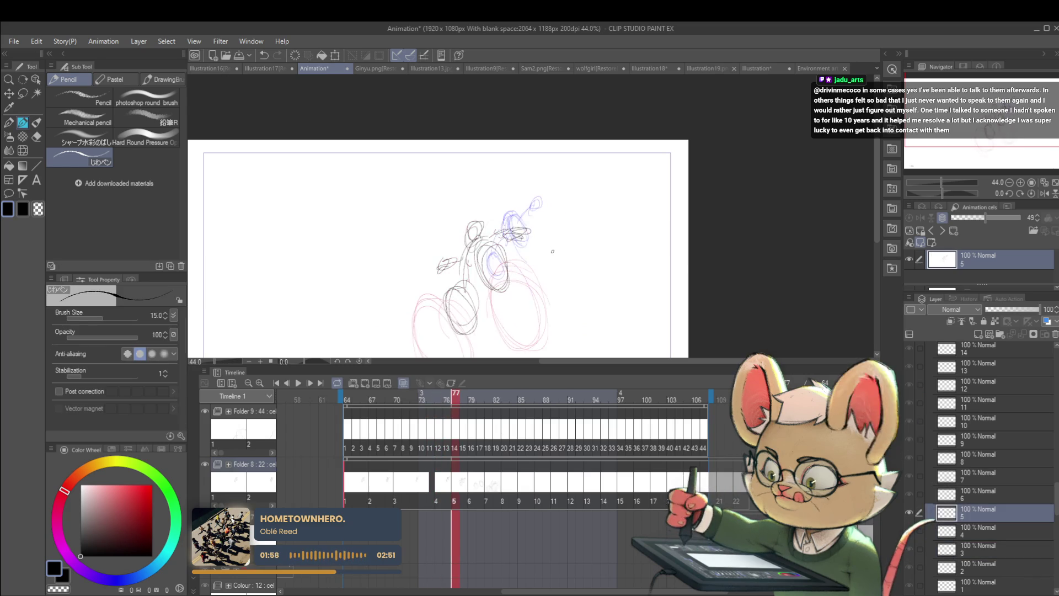
Shrink the cel 5 drawing to roughly 85% and shift it down-left.
key(ctrl+t)
drag(531, 221, 528, 226)
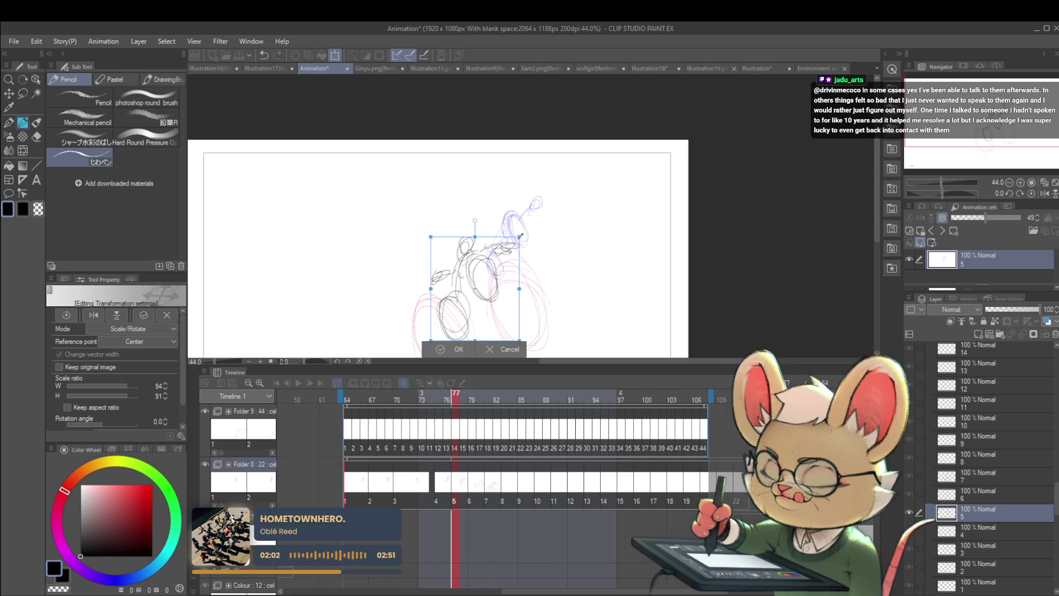
mouse_move(512, 268)
mouse_down()
mouse_move(503, 280)
mouse_move(529, 237)
mouse_up()
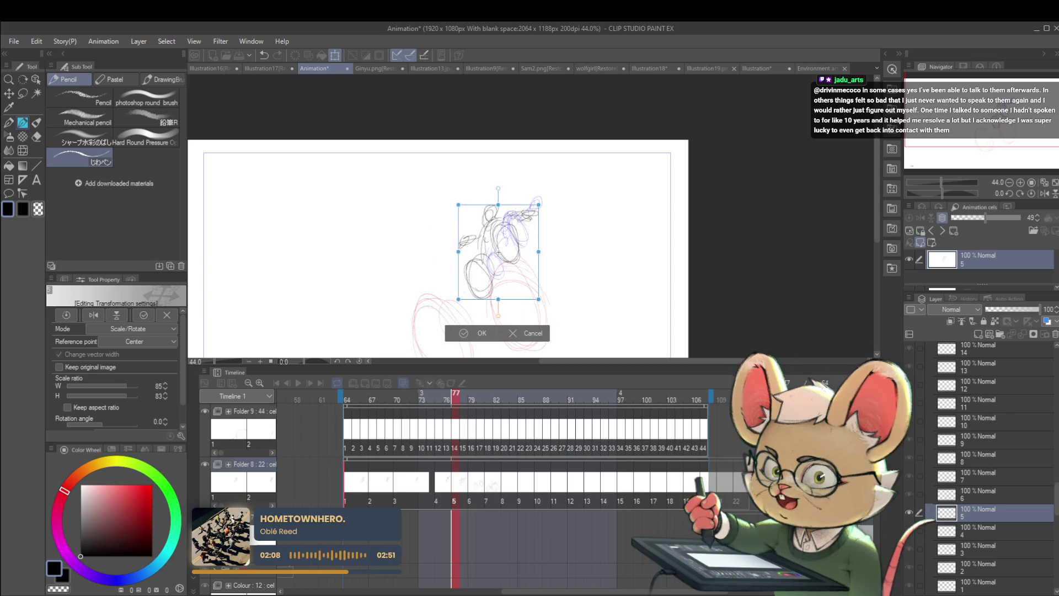
key(Return)
key(Right)
key(Right)
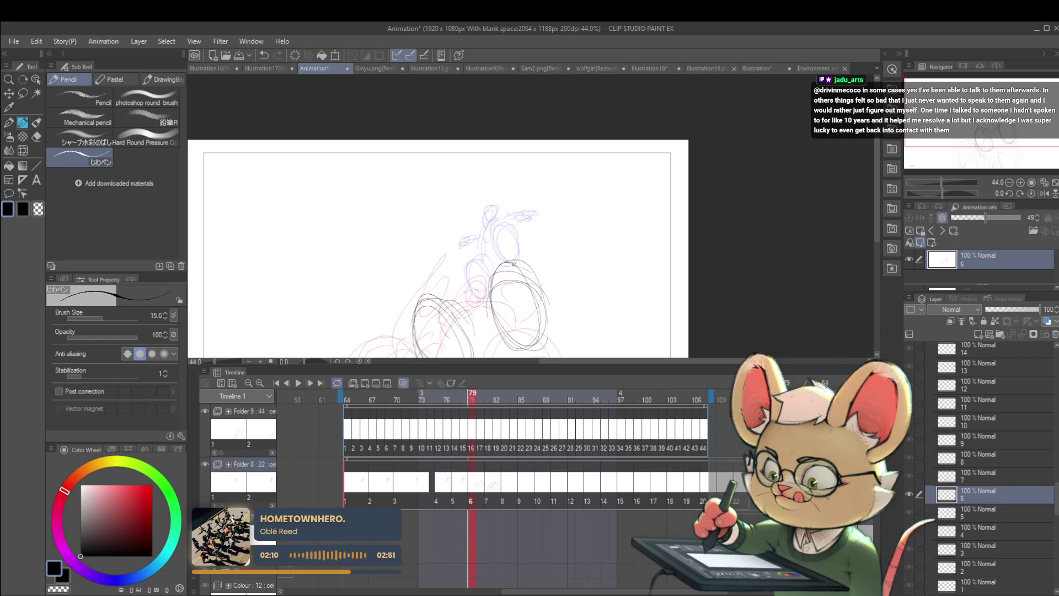
Scale the cel 6 character drawing down to about 86 by 81 percent.
key(ctrl+t)
drag(551, 259, 520, 272)
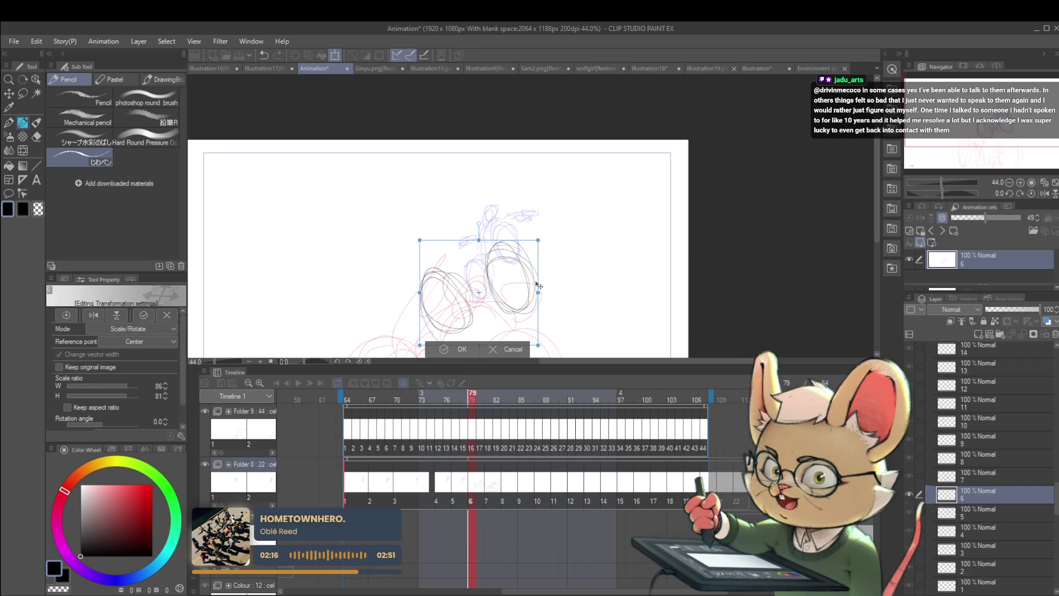
key(Return)
key(Right)
key(ctrl+minus)
scroll(531, 265, down, 2)
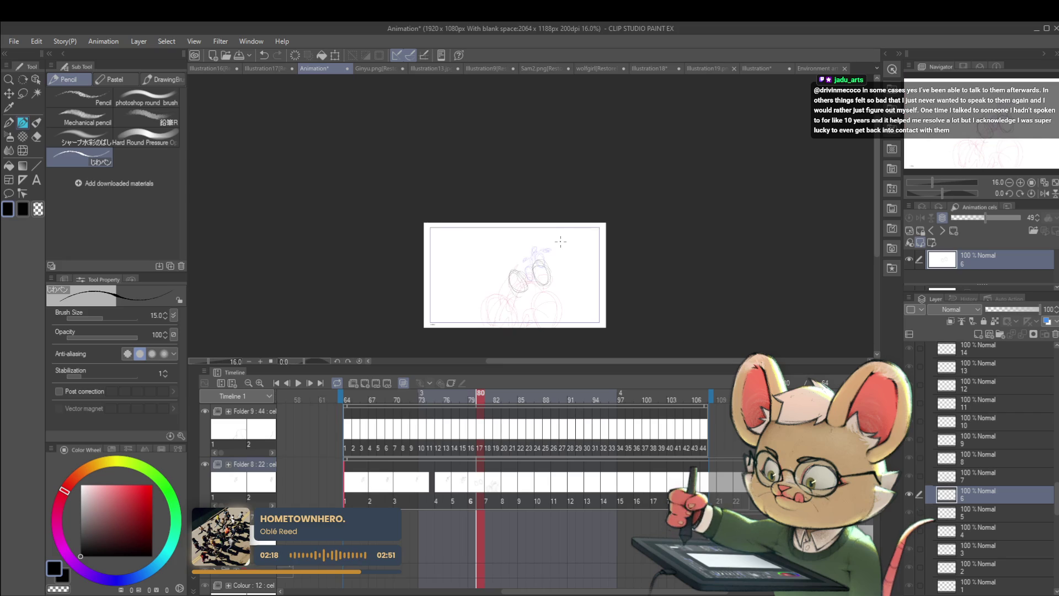
Play the animation mirrored, stop, jump back to frame 64 and unflip the view.
click(297, 383)
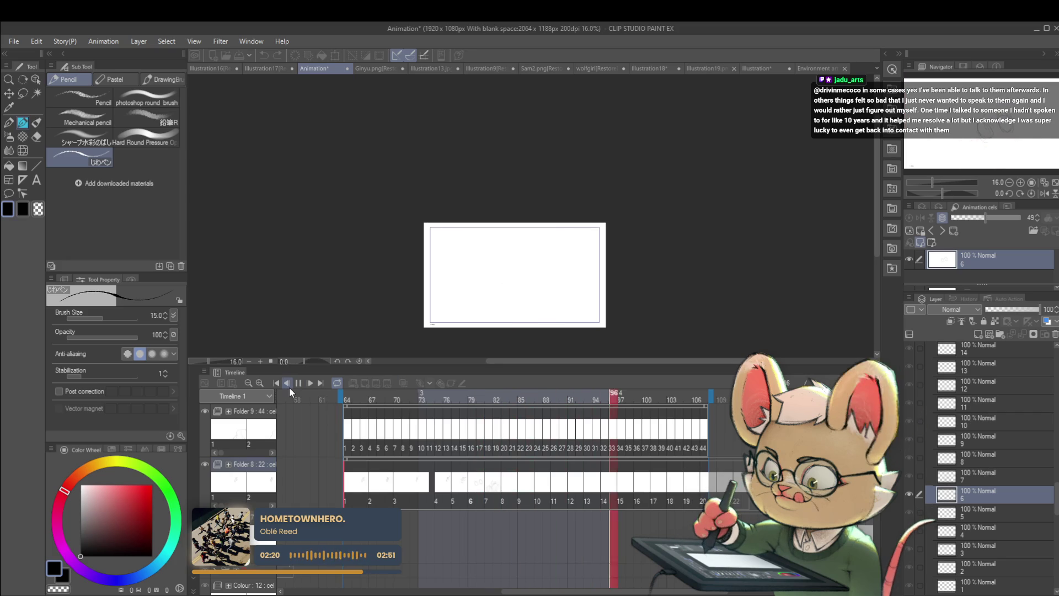
click(1043, 193)
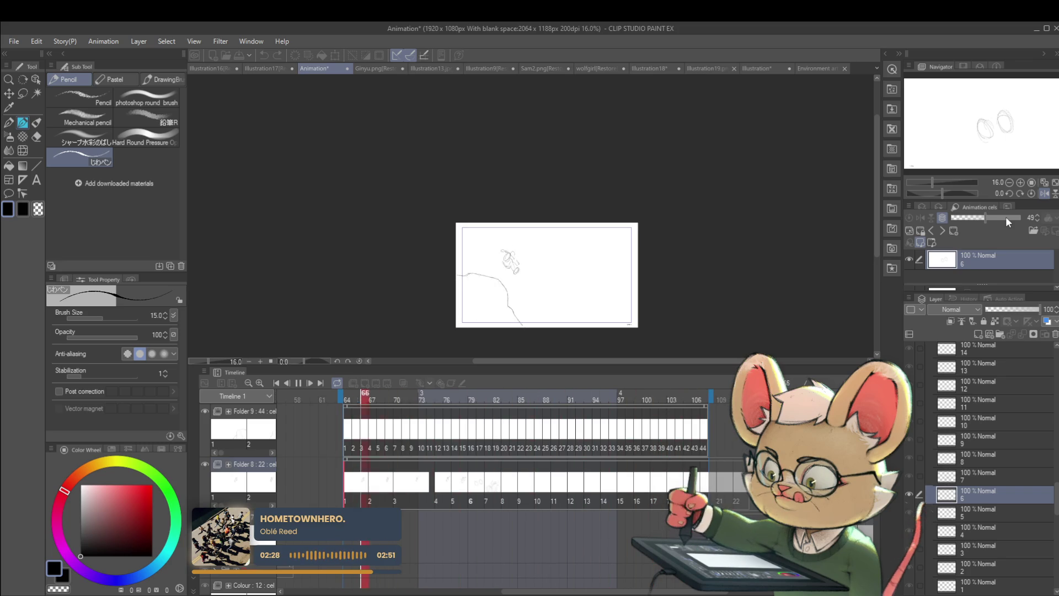
key(space)
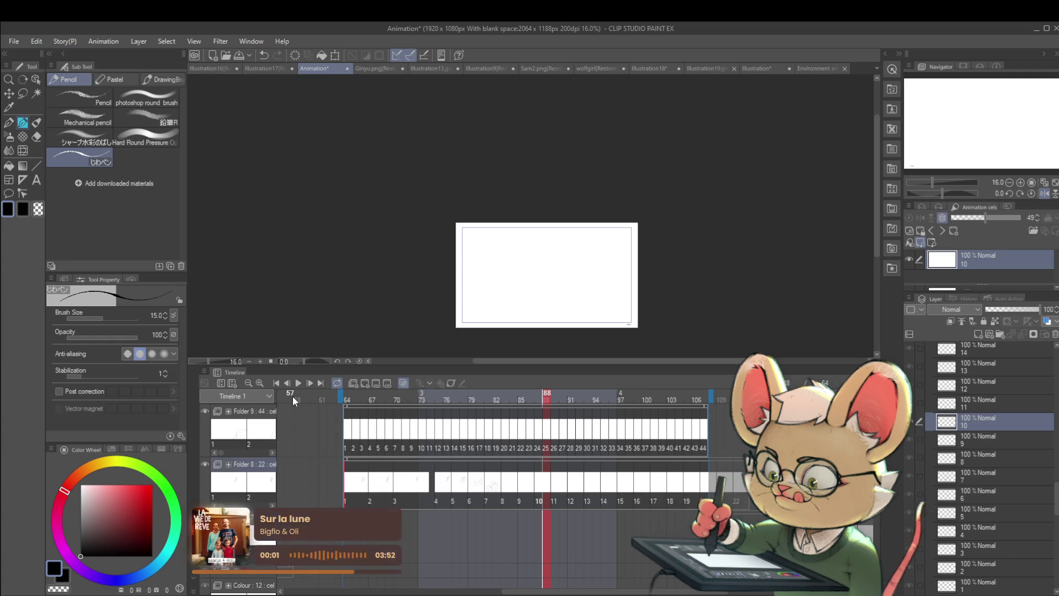
click(351, 498)
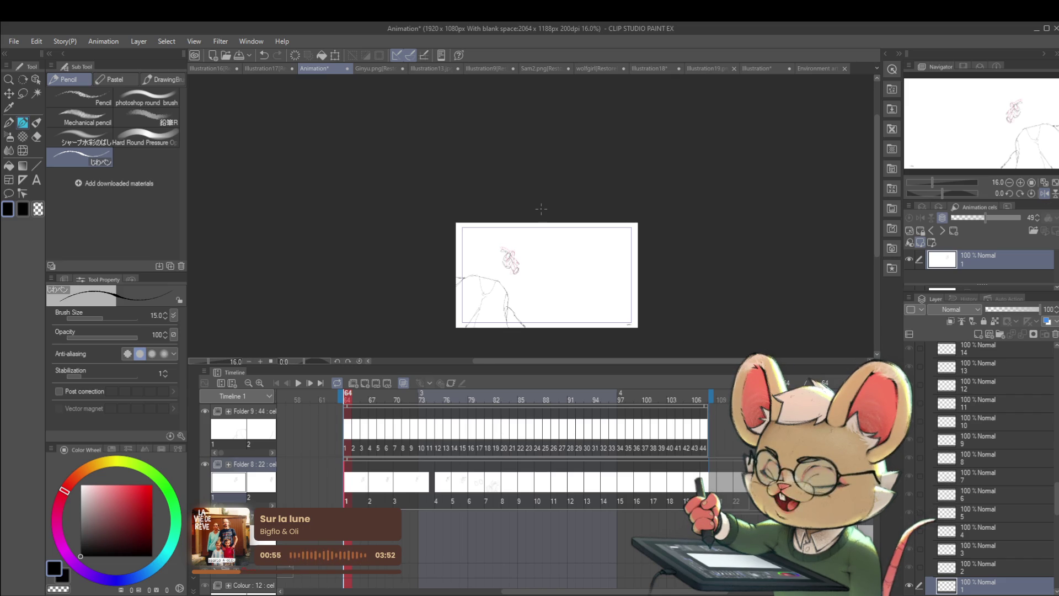
click(1044, 195)
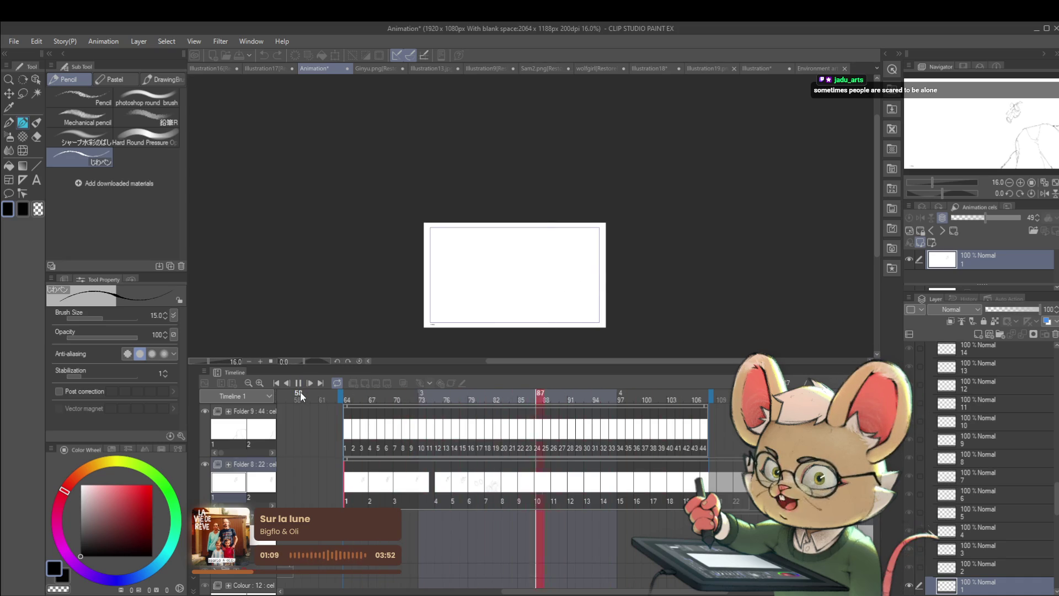
Stop playback and step frame by frame to cel 4 at frame 76.
click(299, 384)
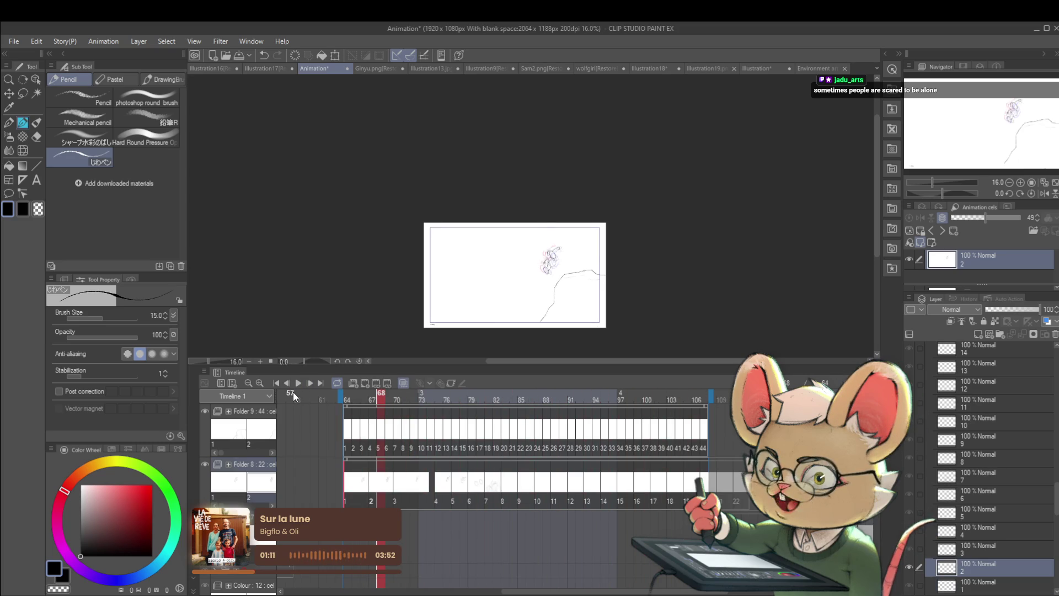
key(Right)
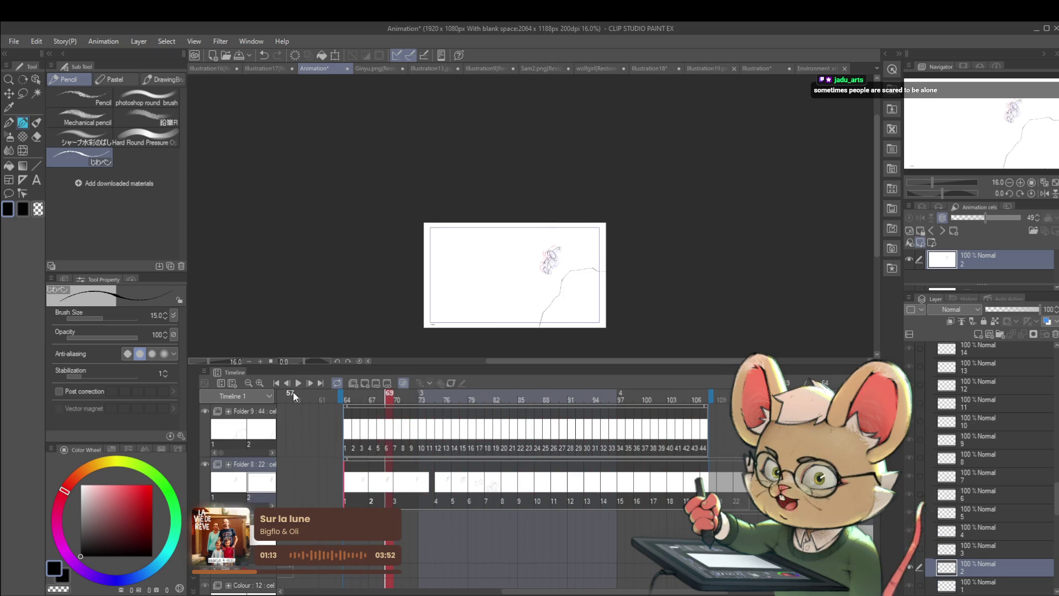
key(Right)
key(Right)
key(Right)
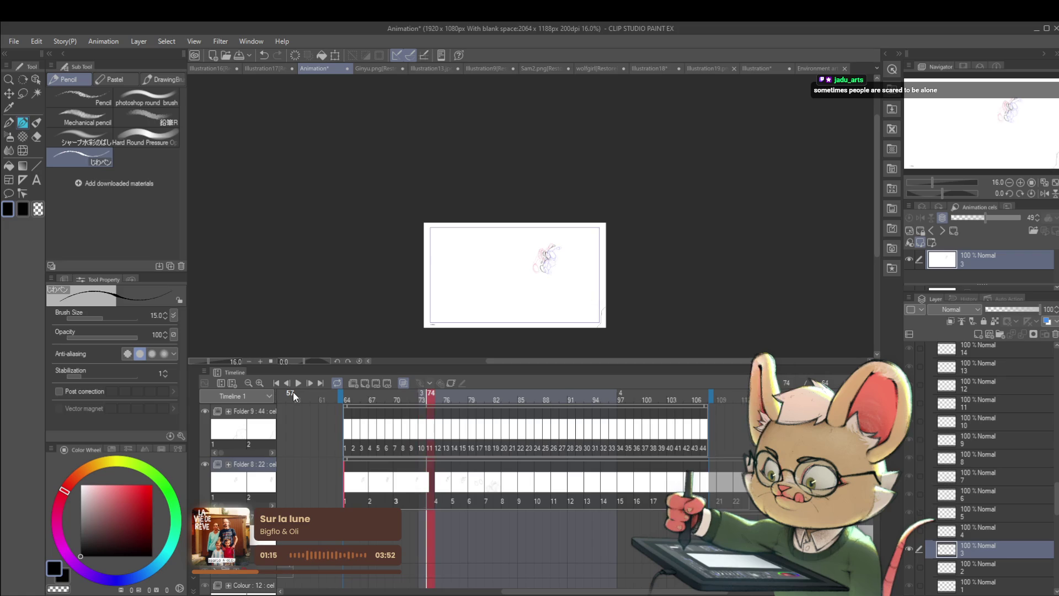
key(Right)
key(Right)
key(Right)
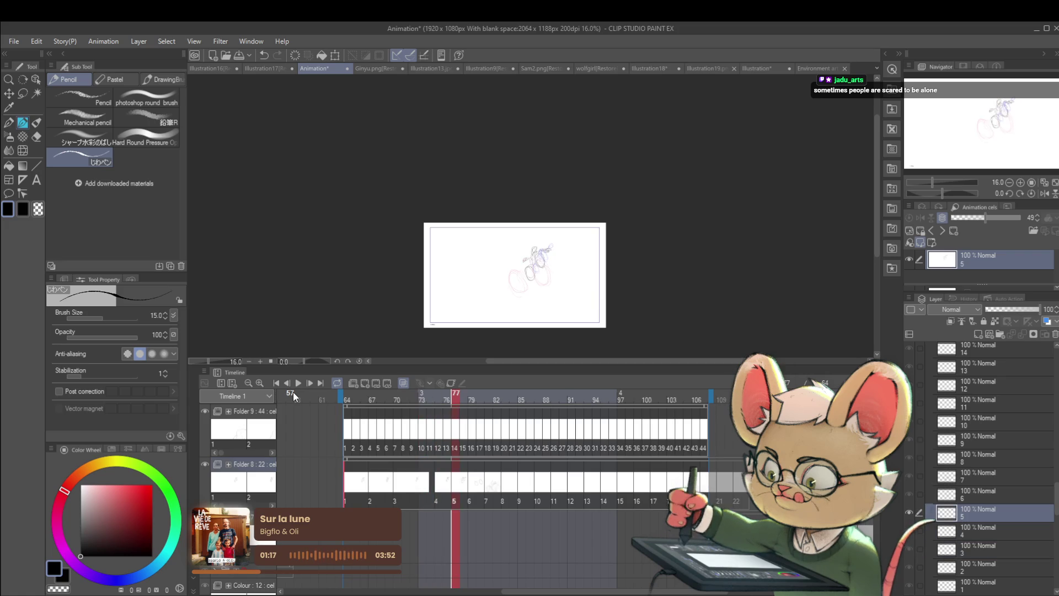
key(Left)
scroll(563, 243, up, 2)
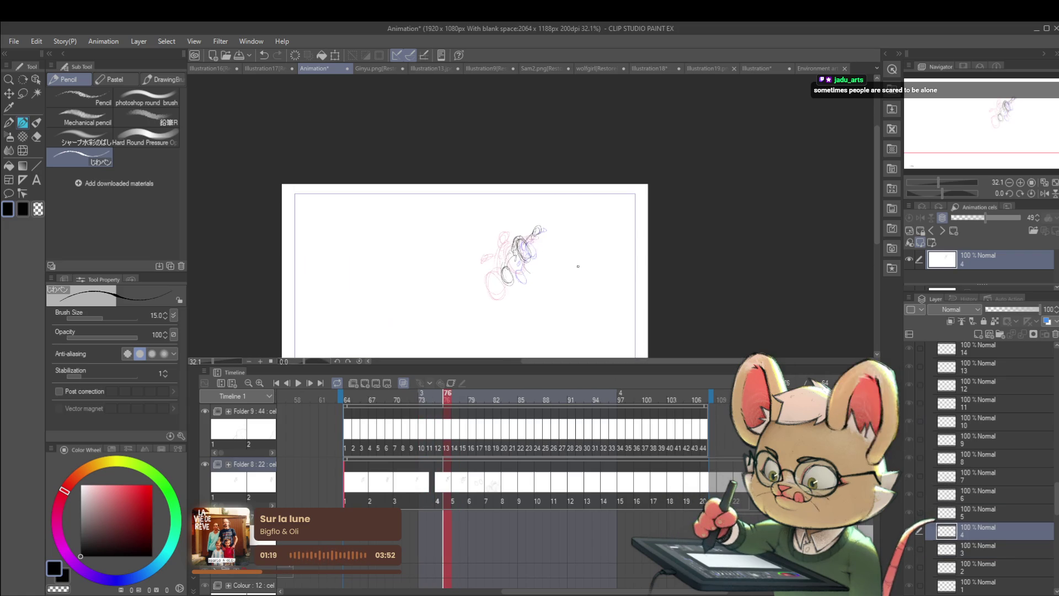
Nudge the cel 4 drawing slightly up and left.
key(ctrl+t)
drag(538, 237, 536, 234)
key(Return)
key(Left)
key(Left)
key(Right)
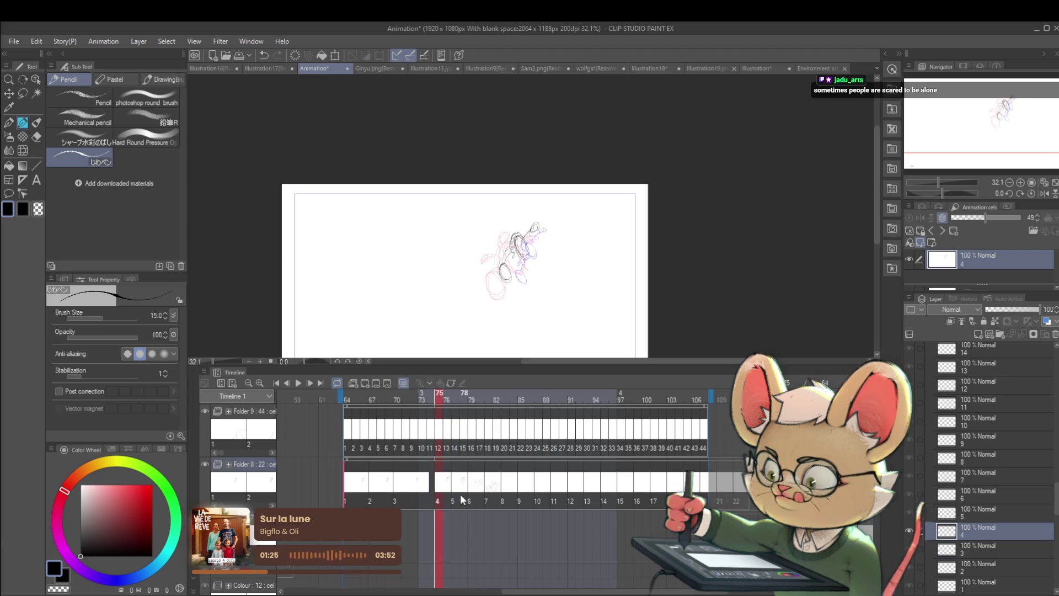
Remove a frame in Folder 8 so cels from 8 onward start one frame earlier, at 87.
click(446, 500)
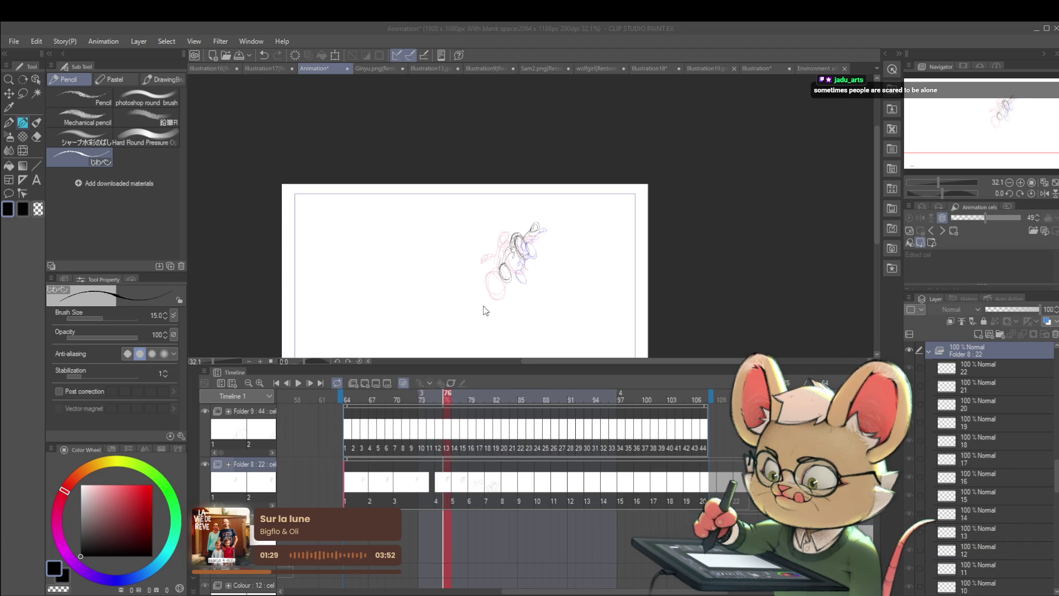
click(599, 302)
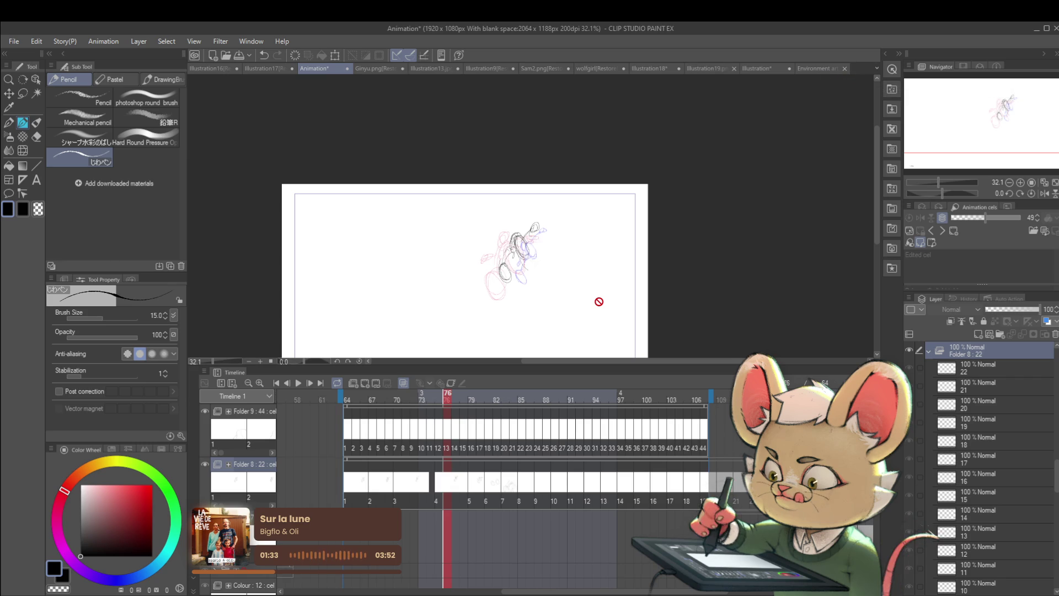
click(472, 496)
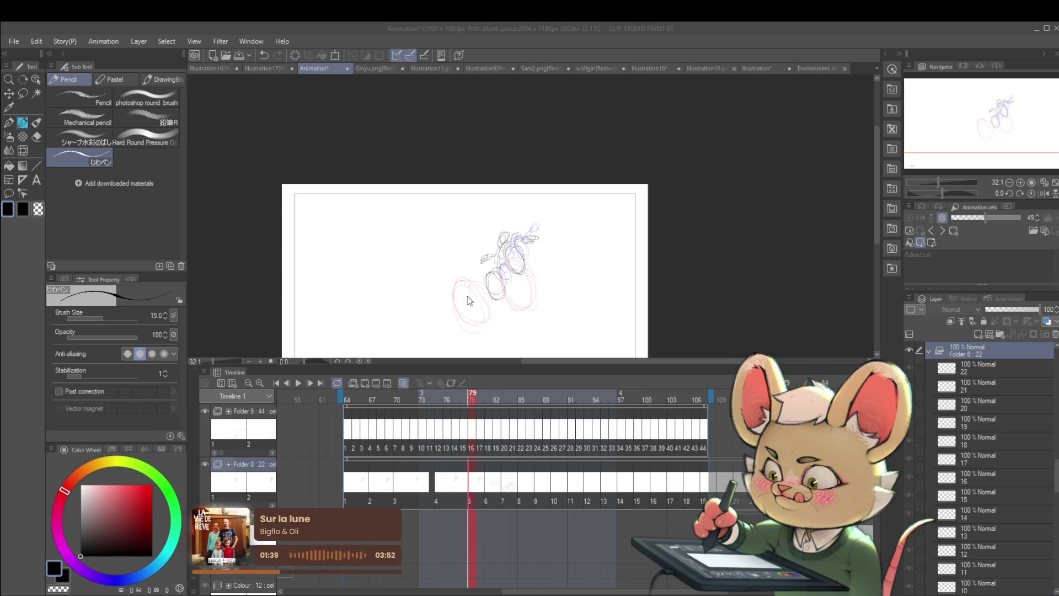
click(515, 498)
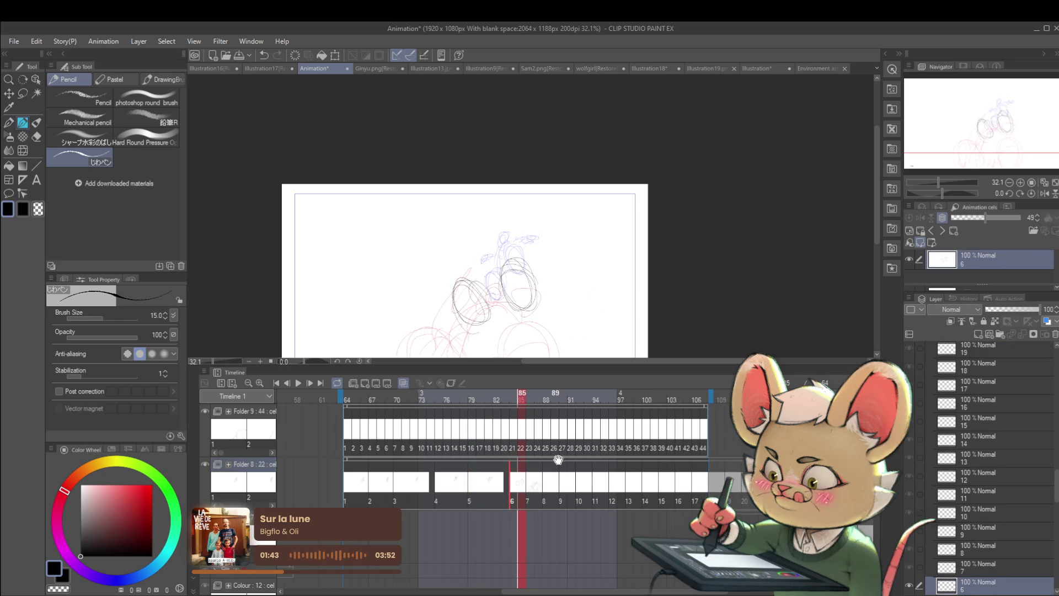
key(Right)
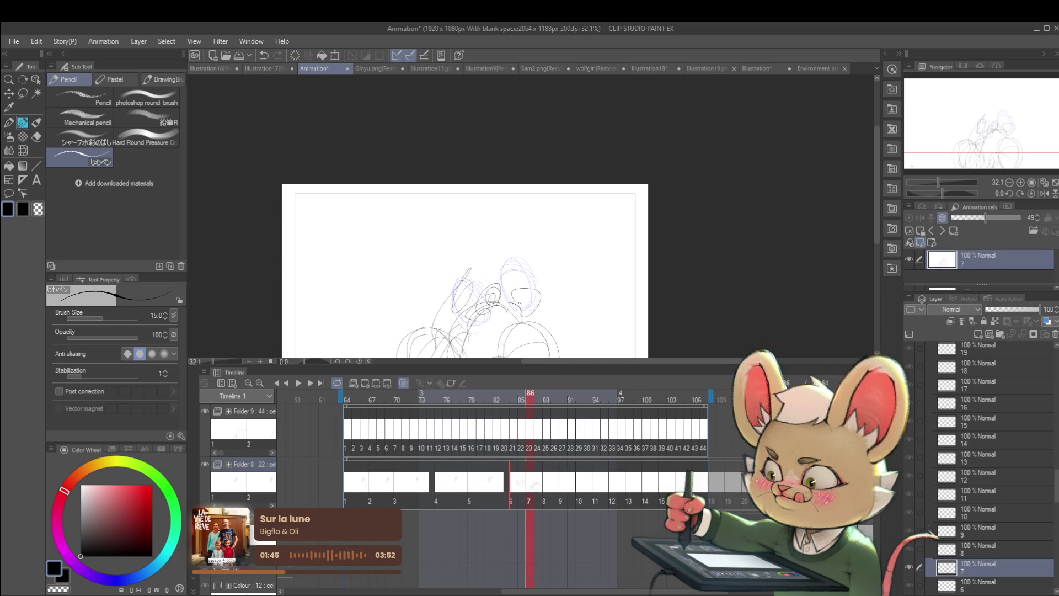
click(531, 500)
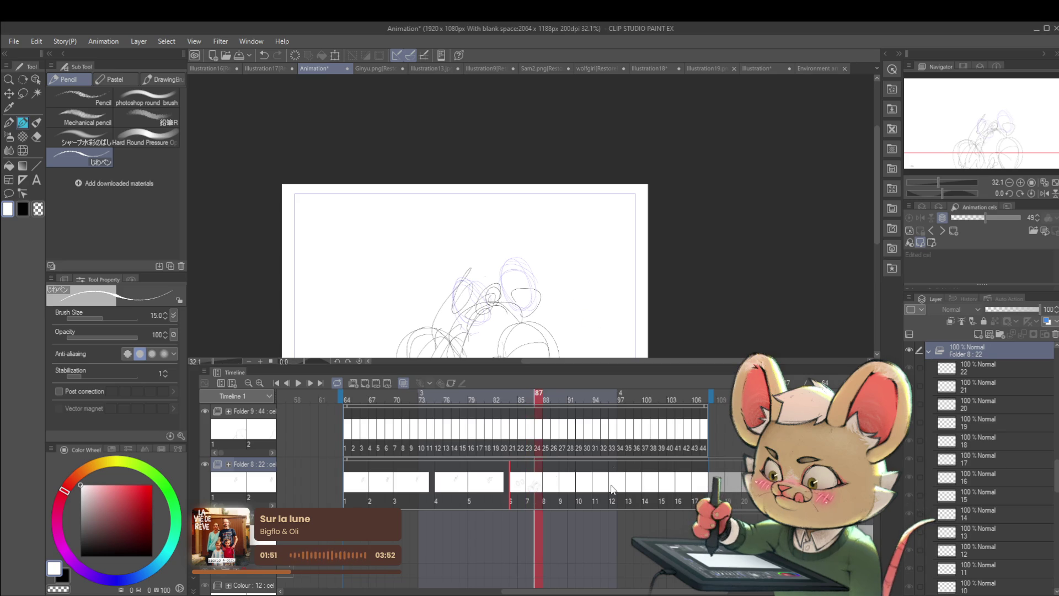
key(Delete)
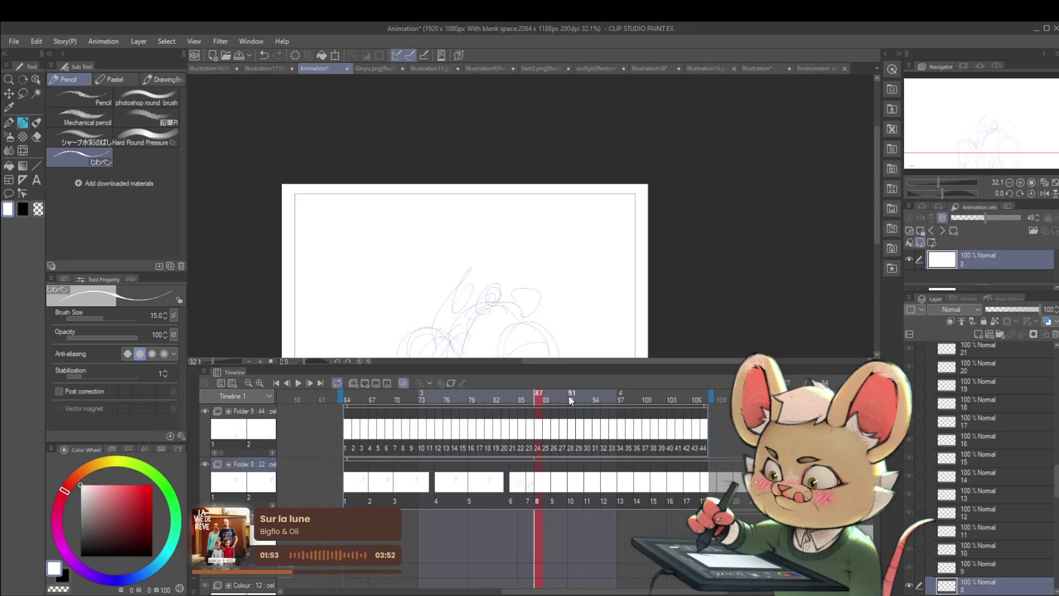
Replay the retimed animation from frame 64 with the view mirrored, stopping back at frame 64.
click(349, 495)
scroll(496, 274, down, 2)
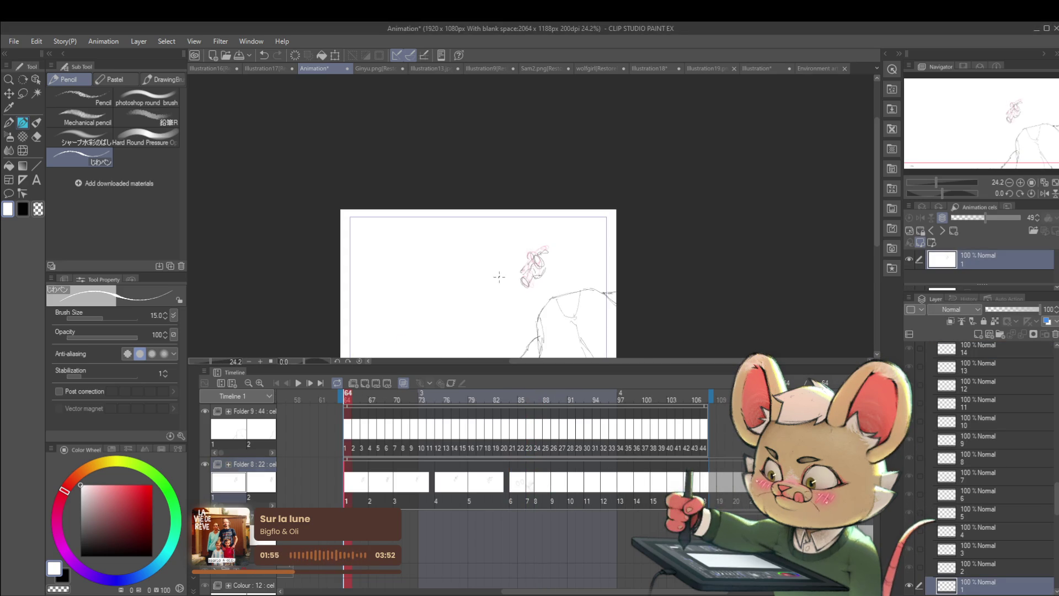
click(296, 388)
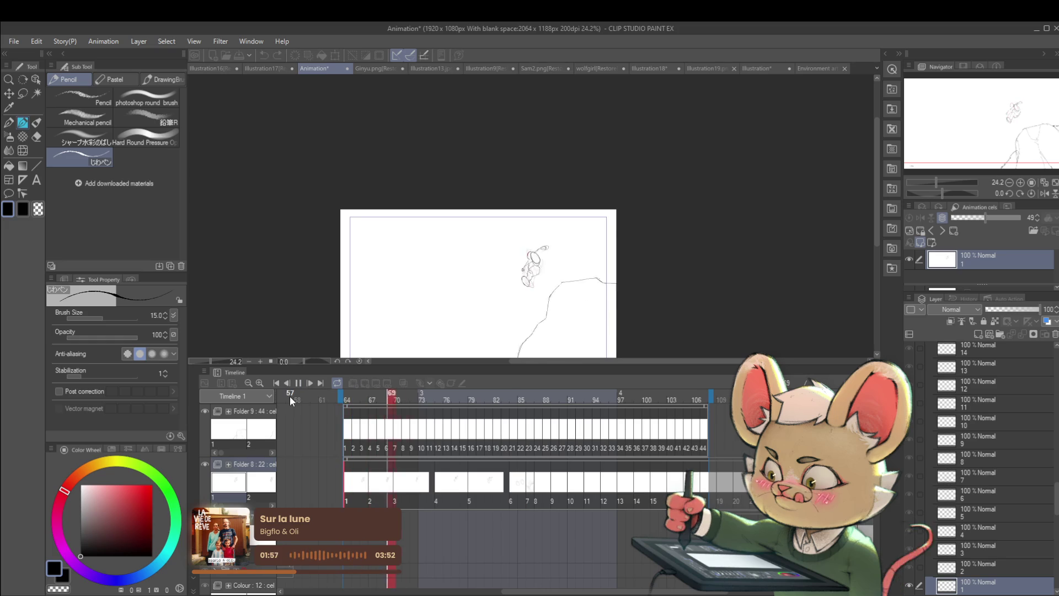
drag(585, 340, 689, 341)
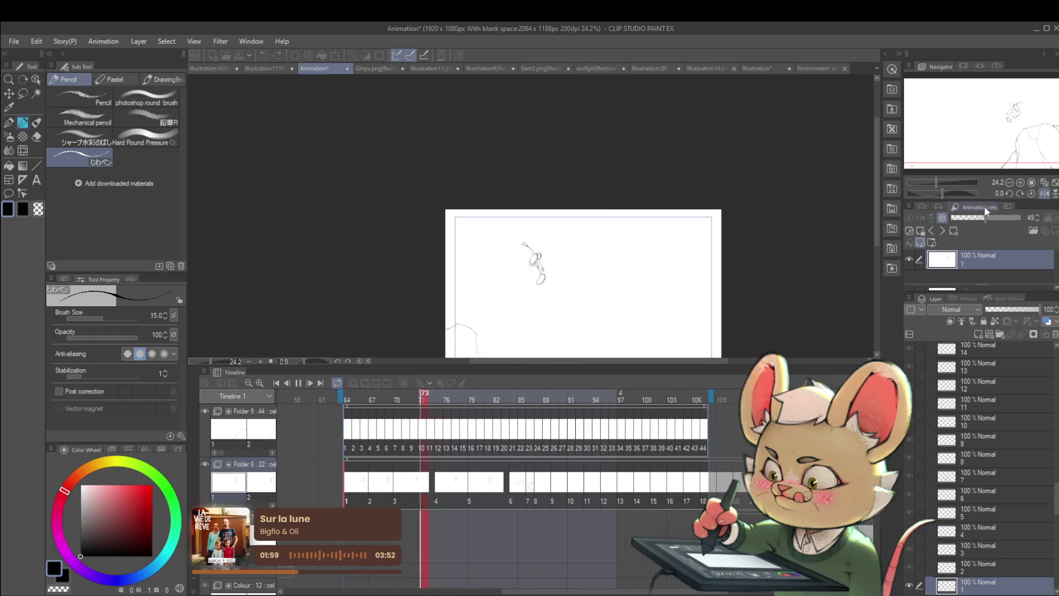
scroll(688, 341, down, 2)
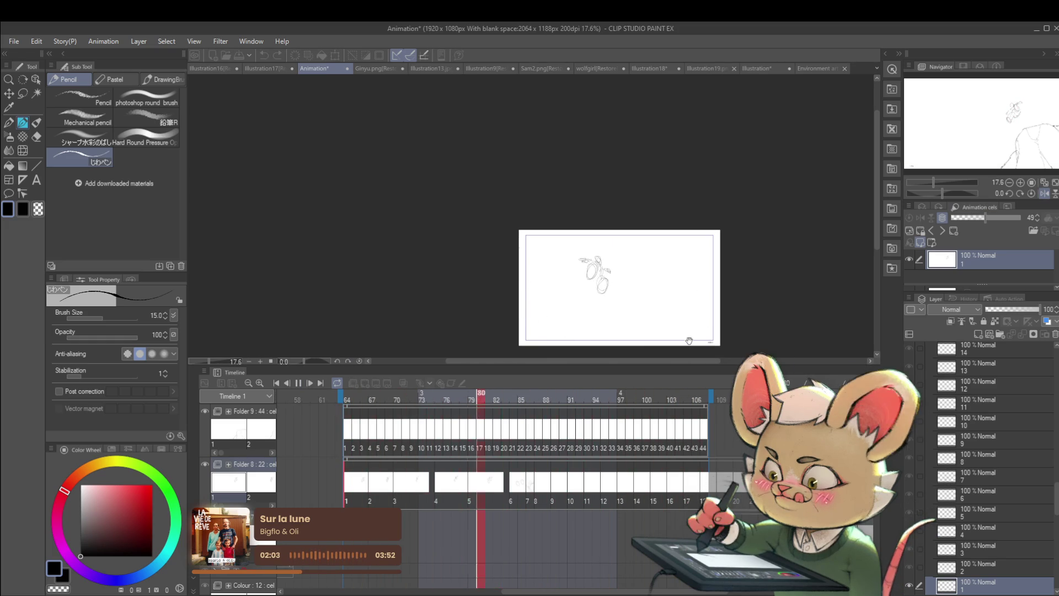
click(1044, 195)
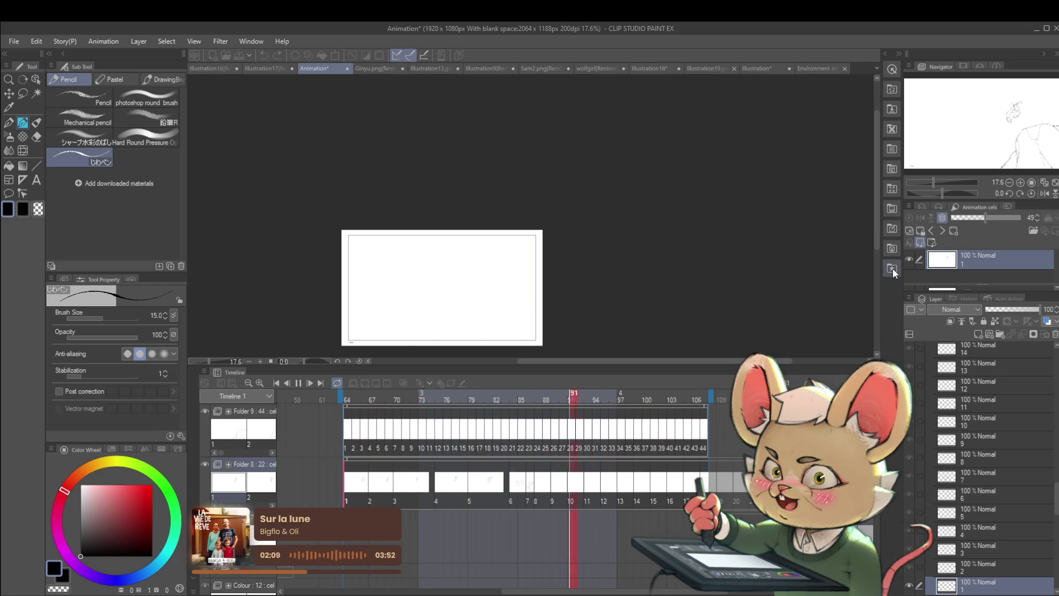
click(299, 383)
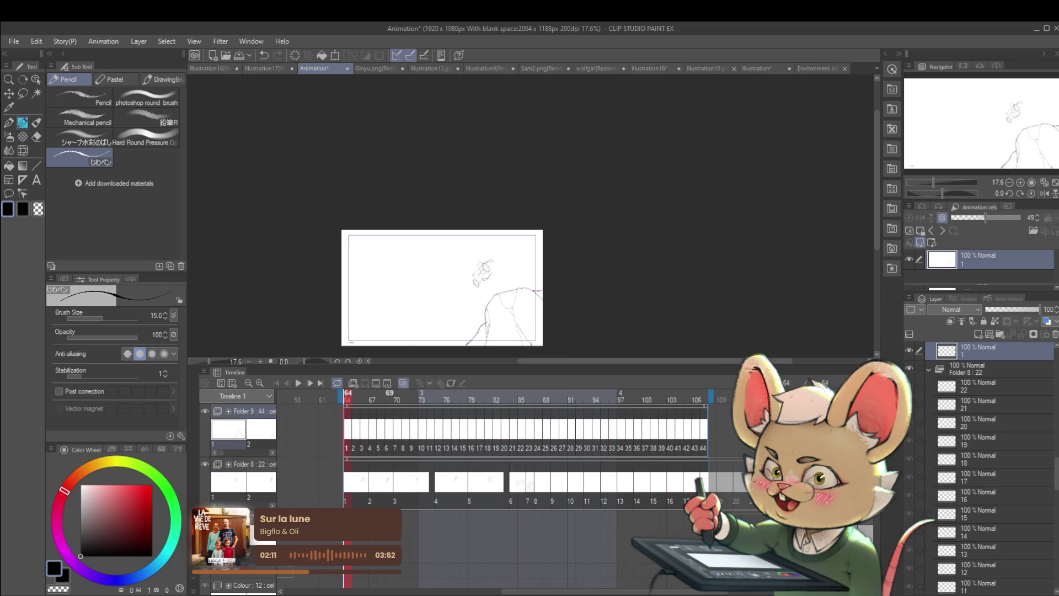
Extend Folder 9's cels 1 and 2 so each holds for two frames.
click(352, 448)
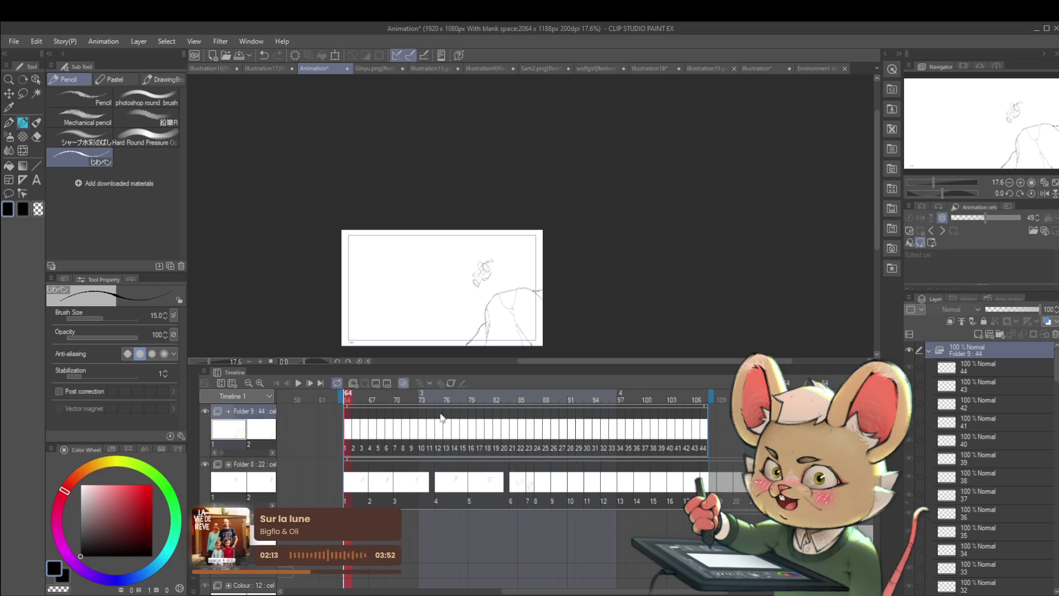
drag(356, 439, 363, 438)
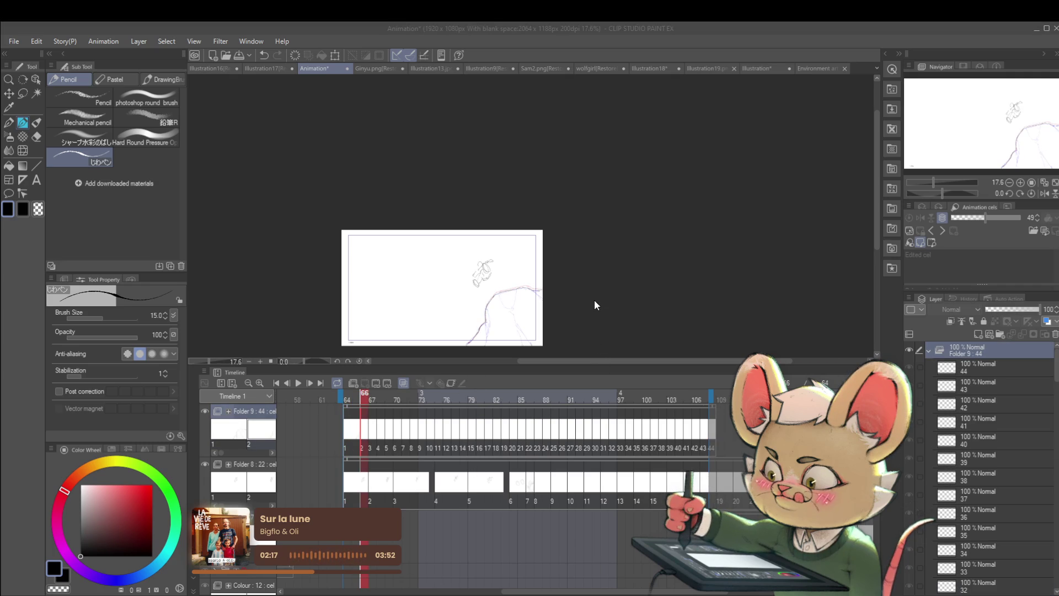
drag(370, 439, 396, 448)
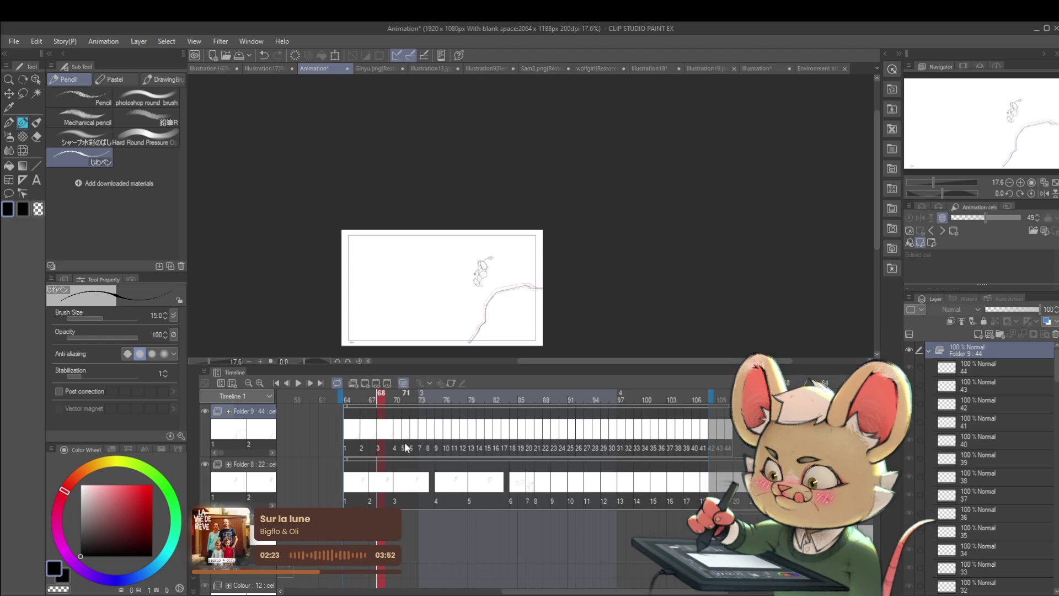
click(396, 444)
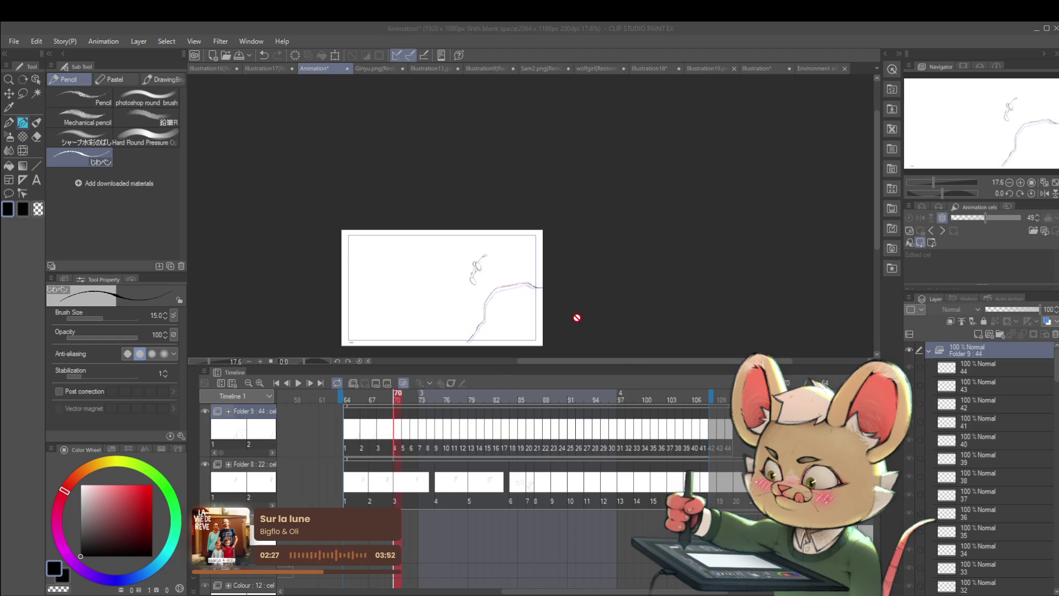
Insert an extra frame after cels 5, 6 and 7 on Folder 9.
click(413, 443)
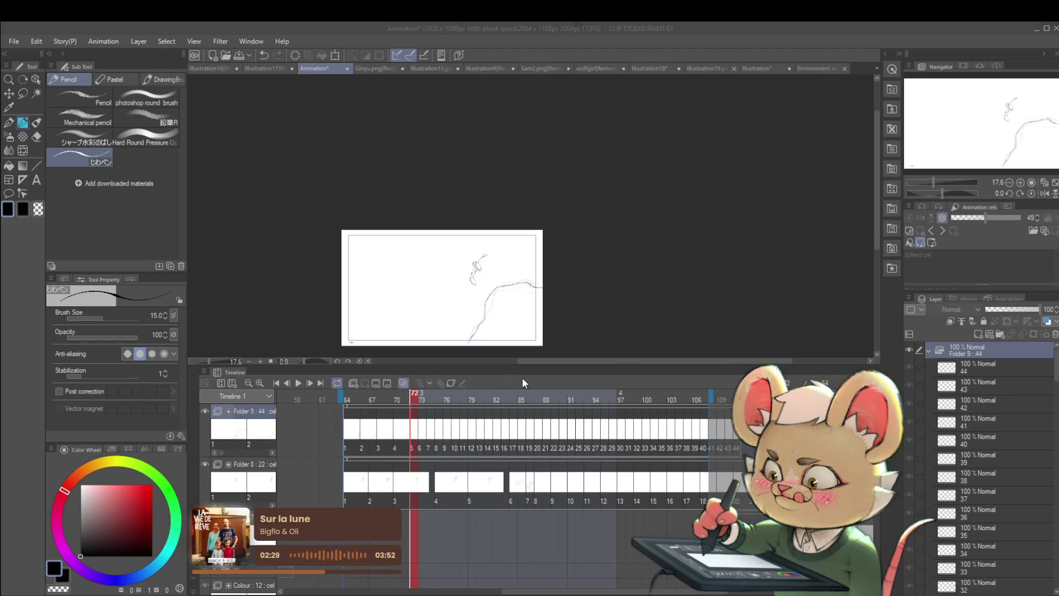
key(ctrl+shift+i)
click(432, 444)
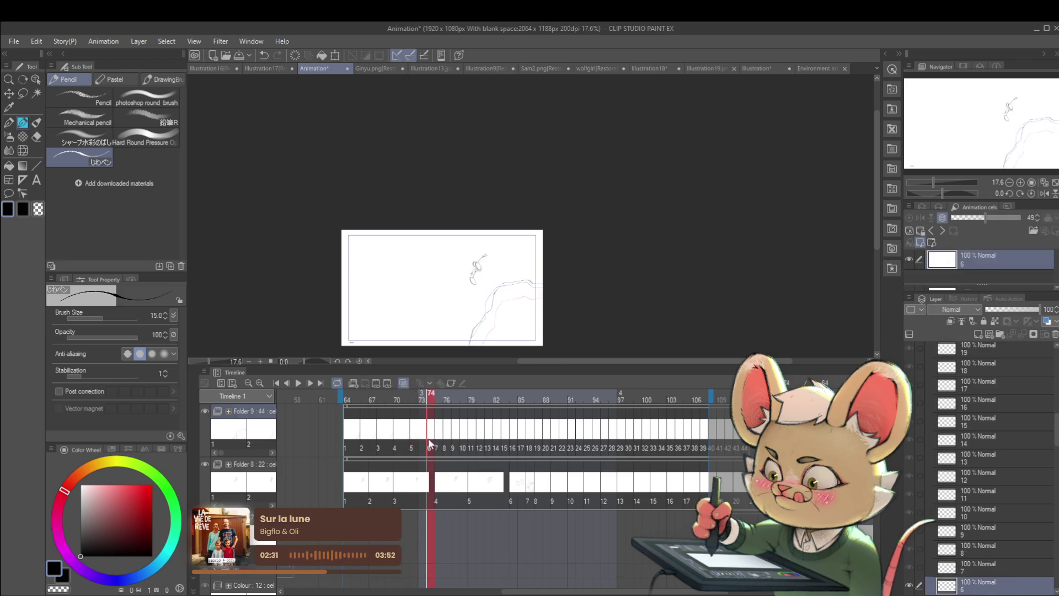
key(ctrl+shift+i)
click(444, 444)
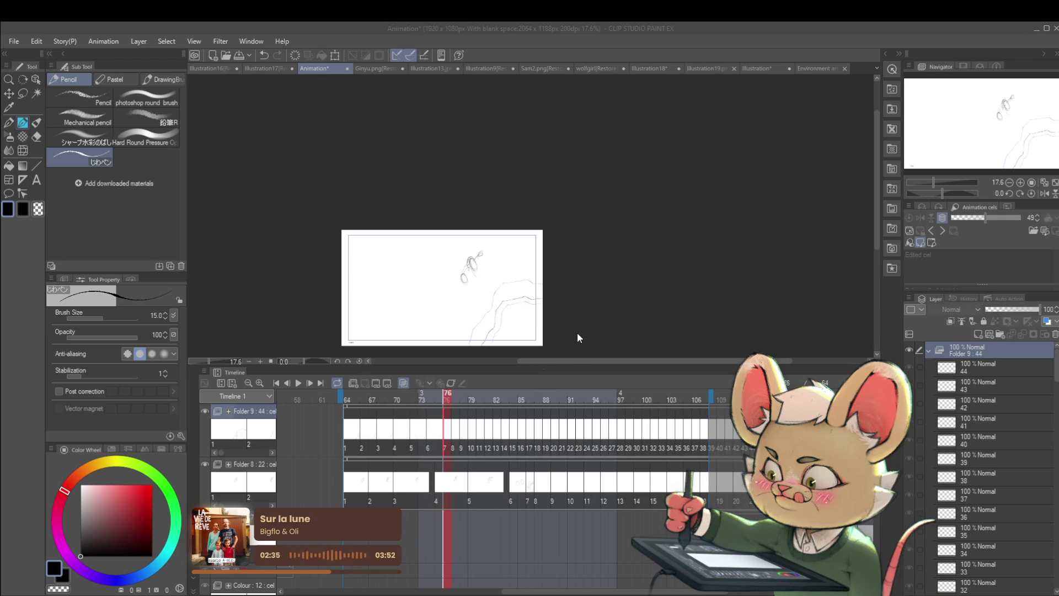
key(ctrl+shift+i)
click(463, 444)
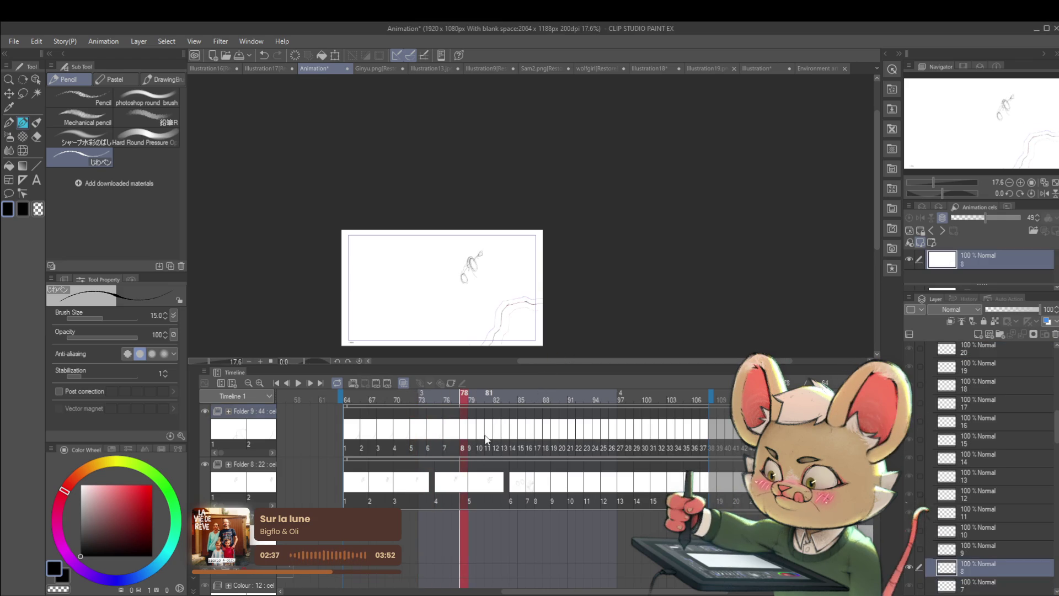
click(465, 439)
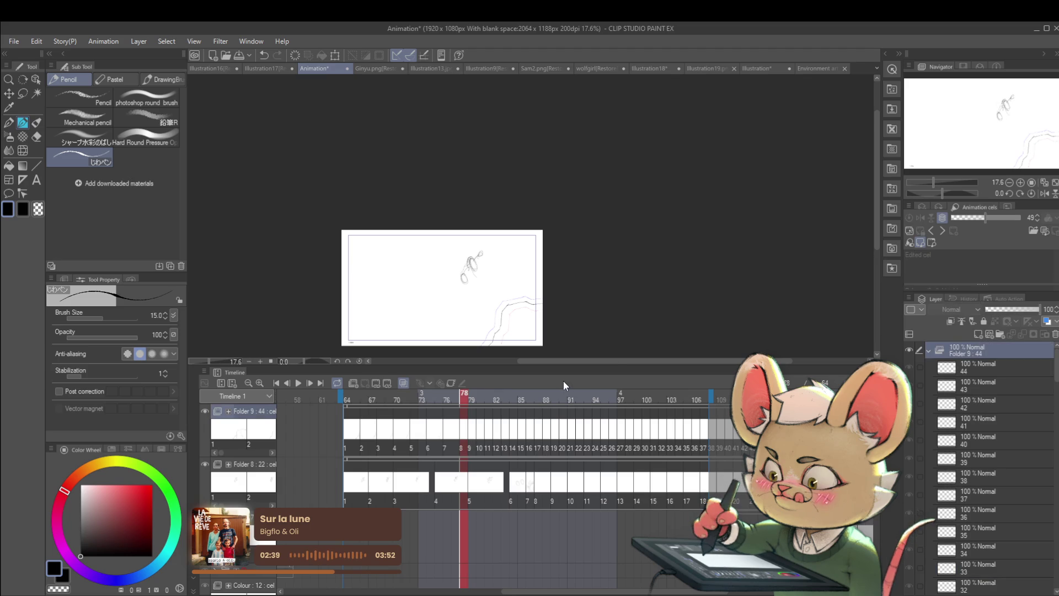
Insert an extra frame after Folder 9's cels 8, 9 and 10.
key(ctrl+shift+i)
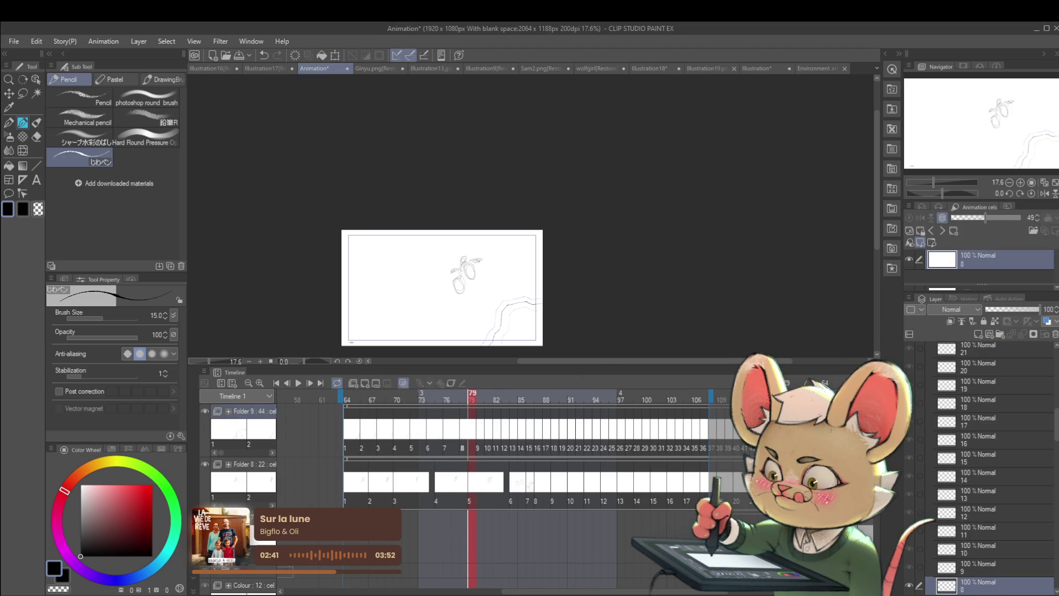
click(488, 442)
key(ctrl+shift+i)
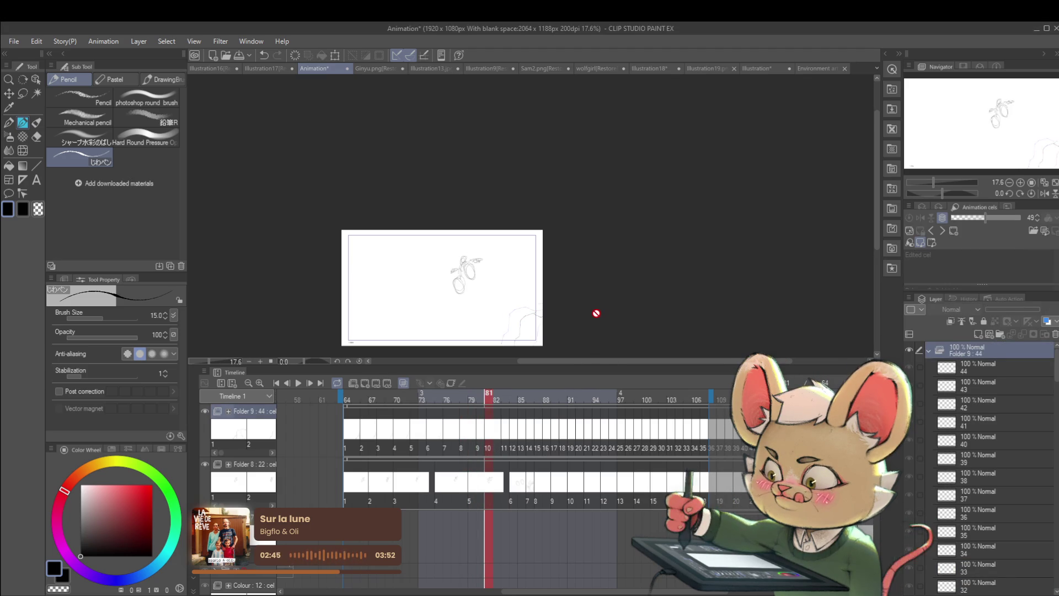
click(477, 448)
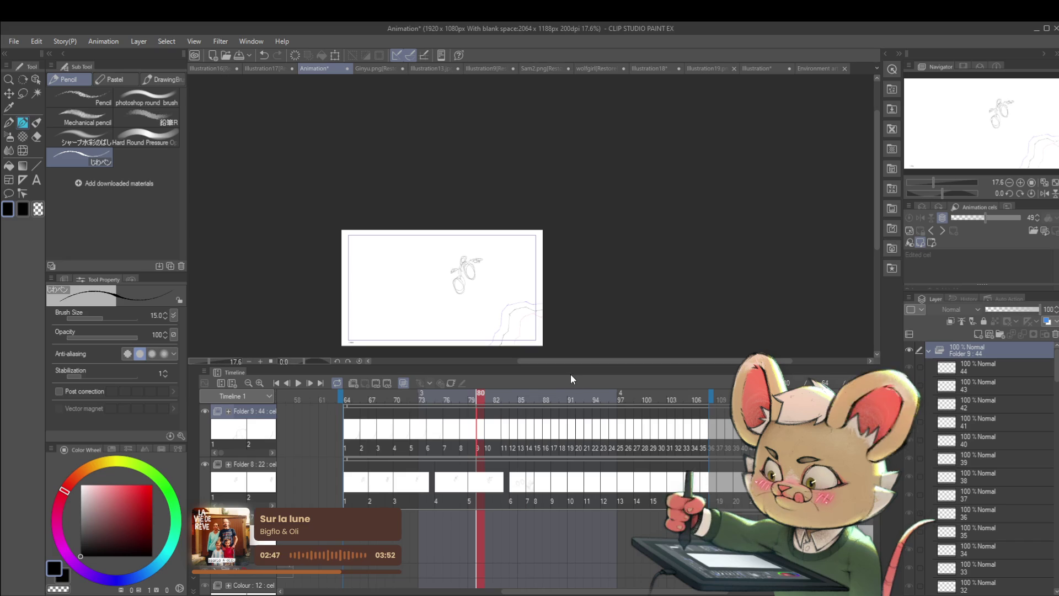
key(ctrl+shift+i)
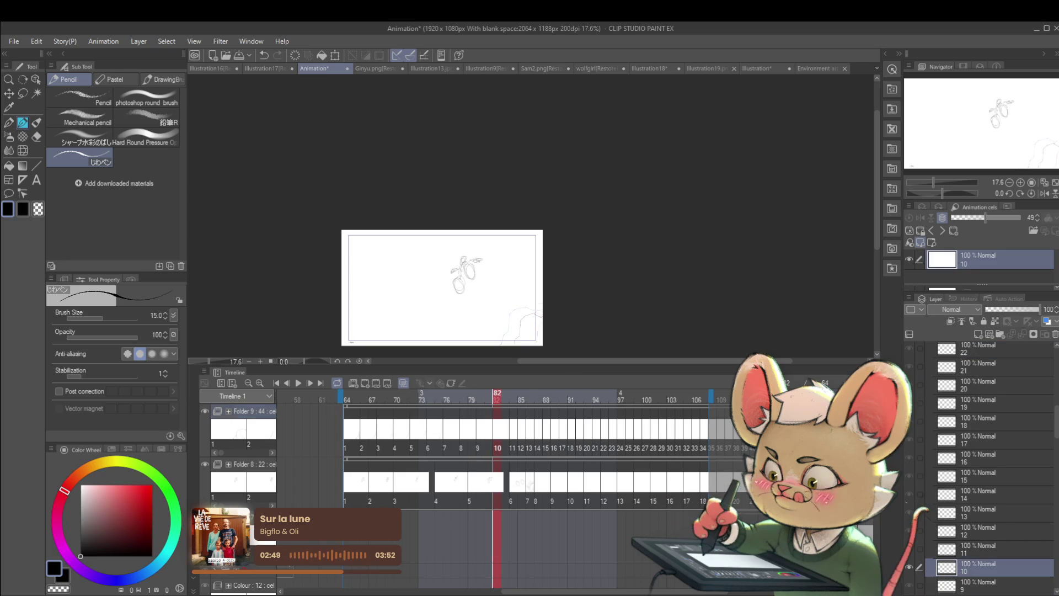
key(Right)
key(Right)
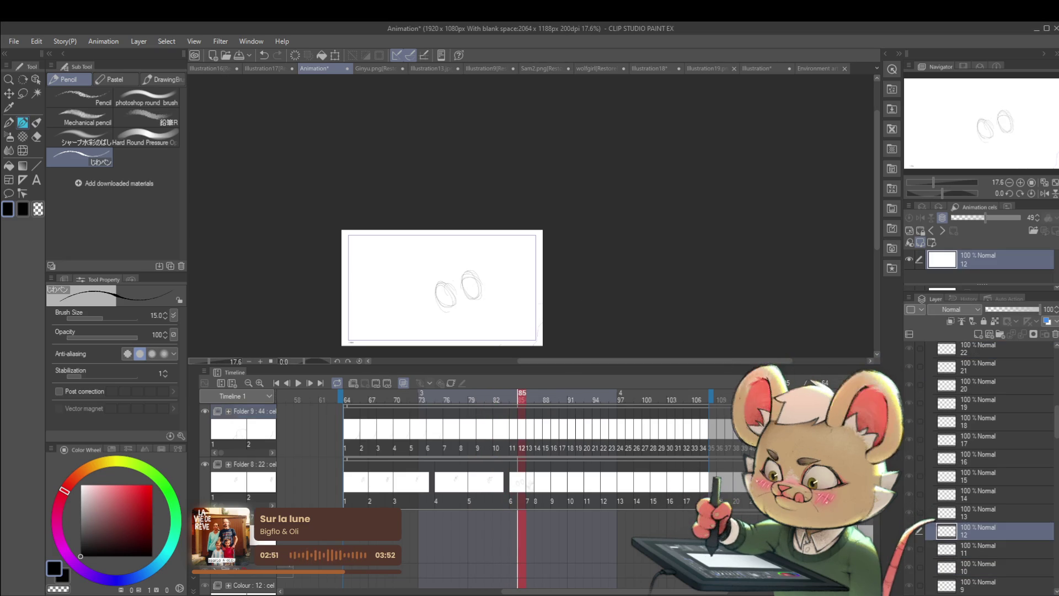
Play the retimed animation with the canvas mirrored, then stop.
key(space)
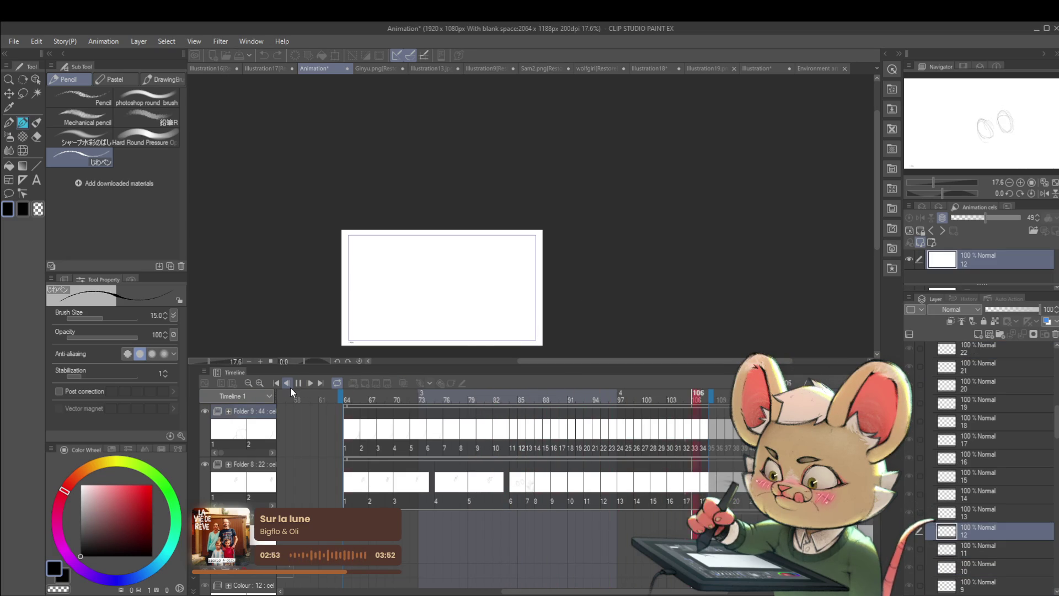
click(1044, 193)
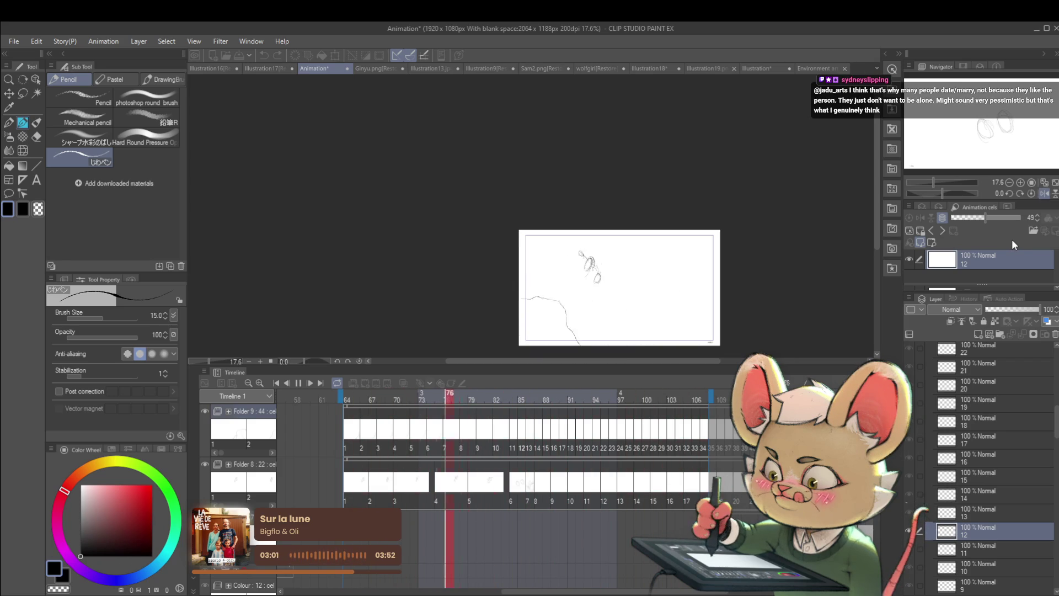
click(300, 382)
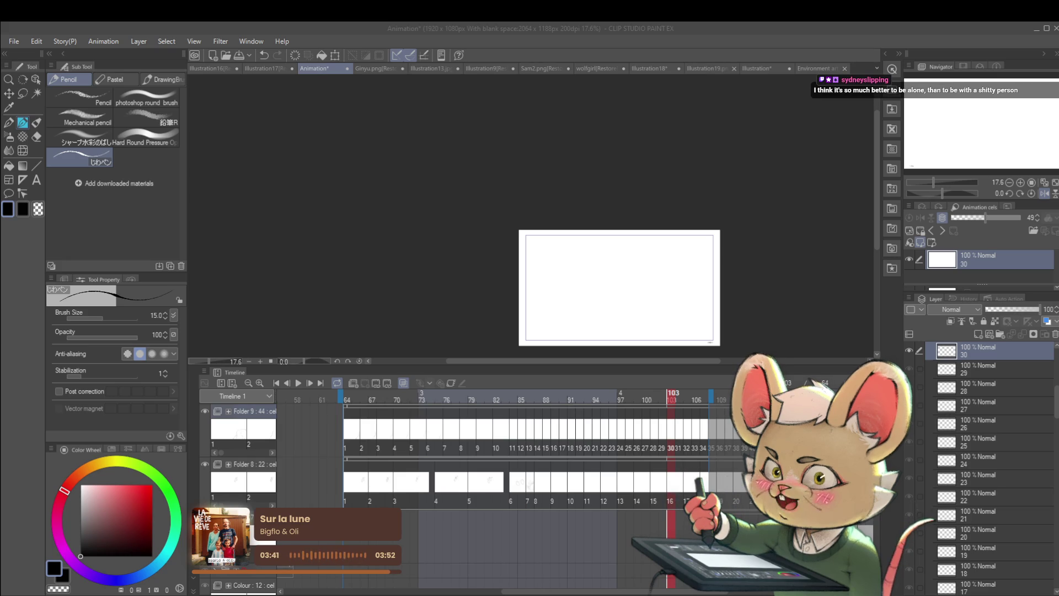
click(299, 383)
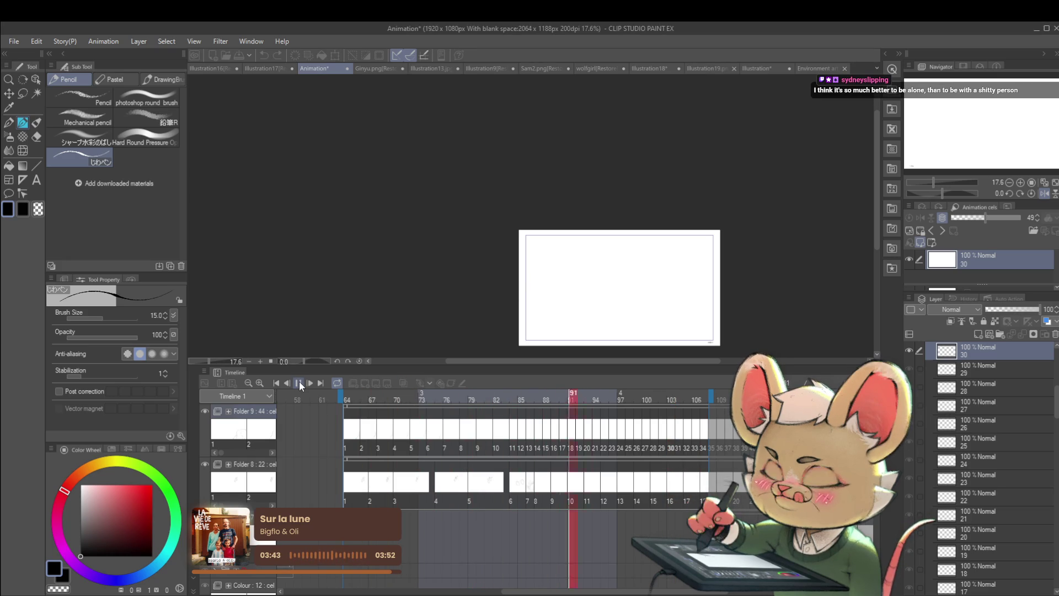
click(1044, 194)
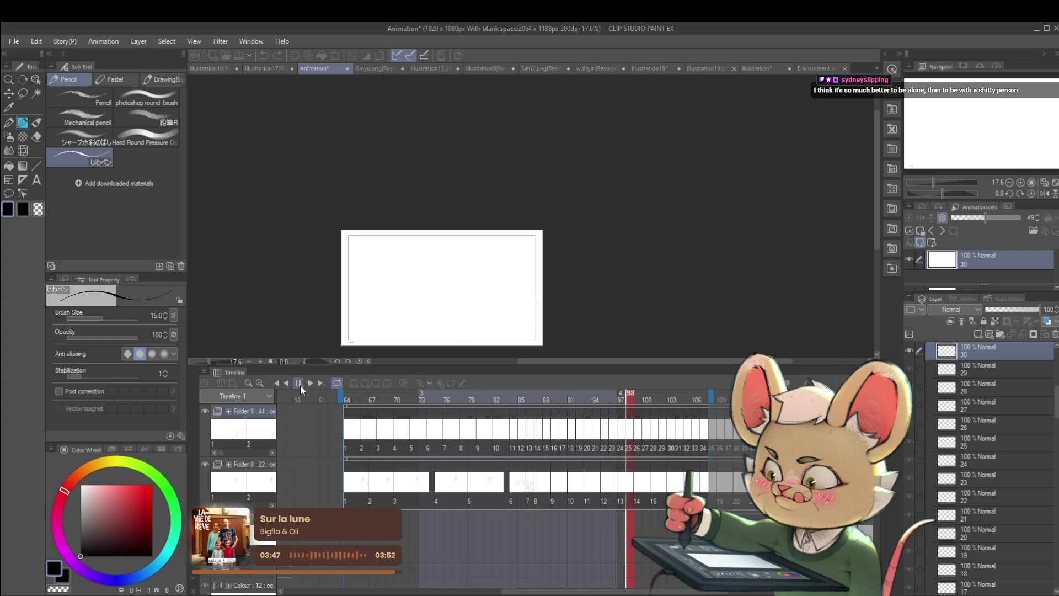
click(348, 502)
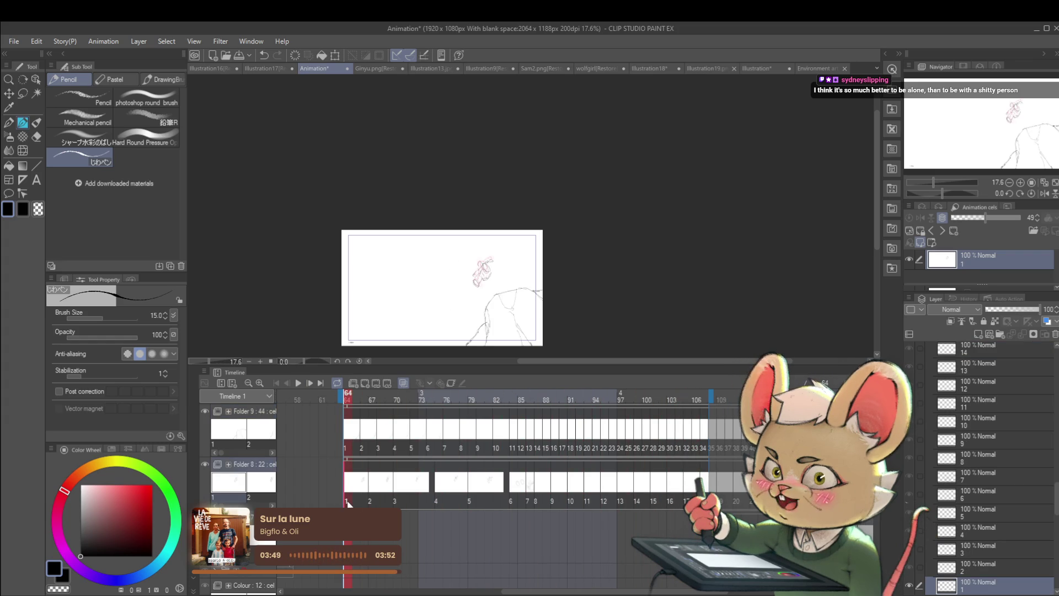
click(300, 383)
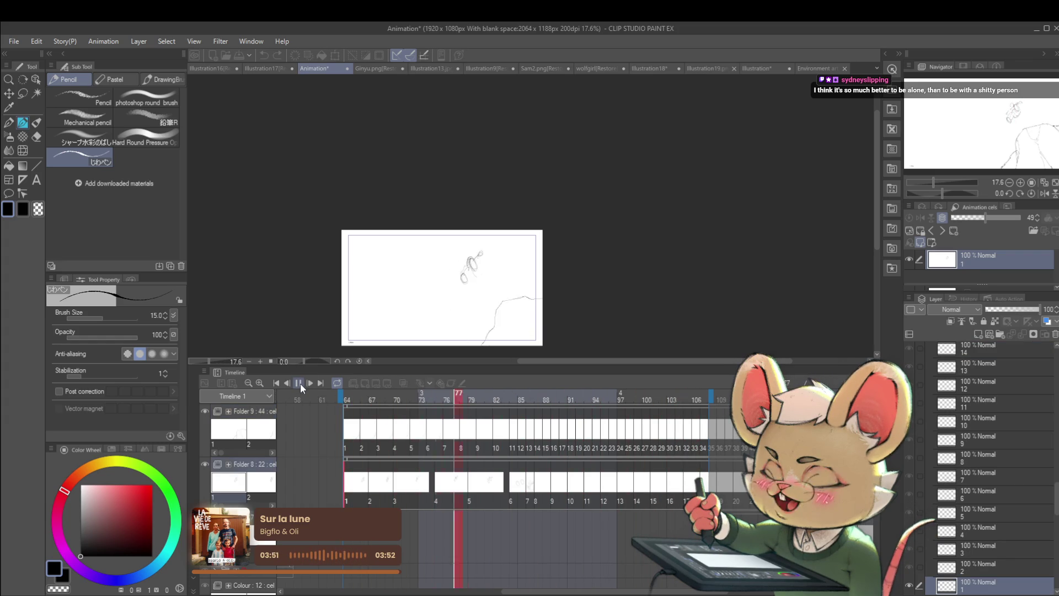
click(1044, 193)
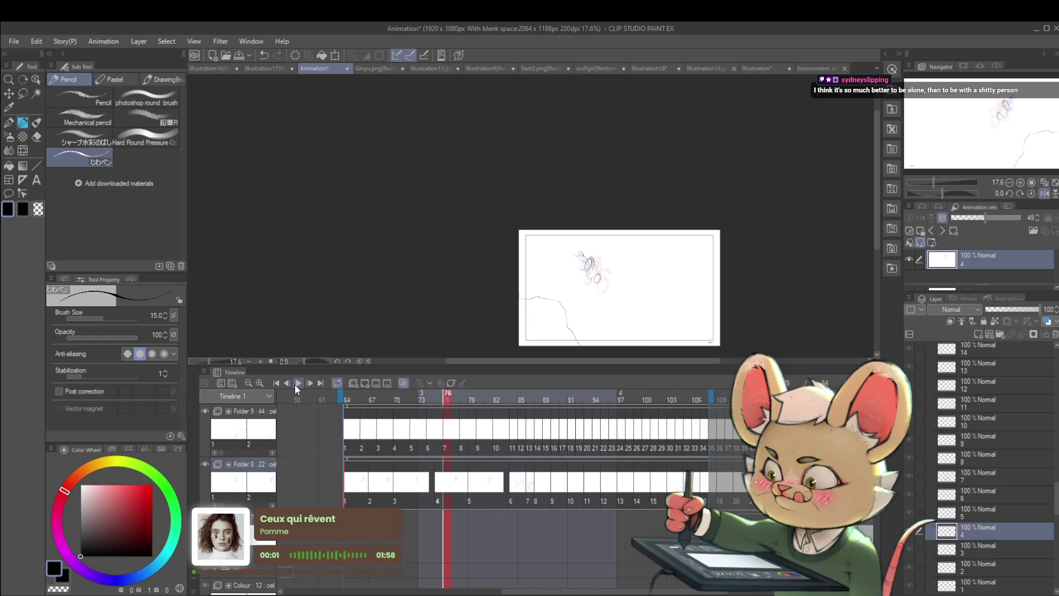
click(297, 384)
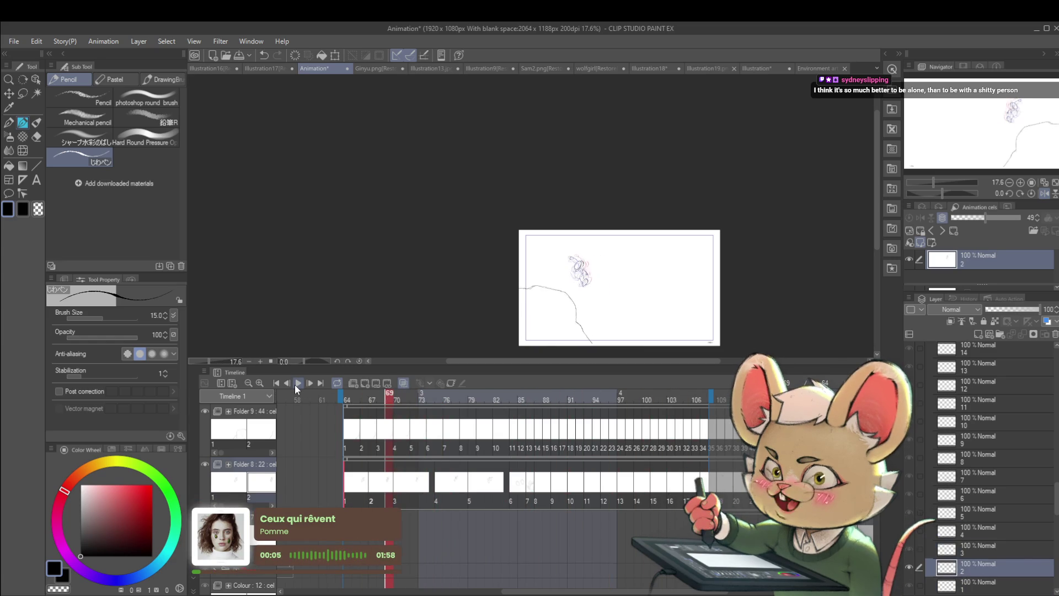
key(Right)
key(Right)
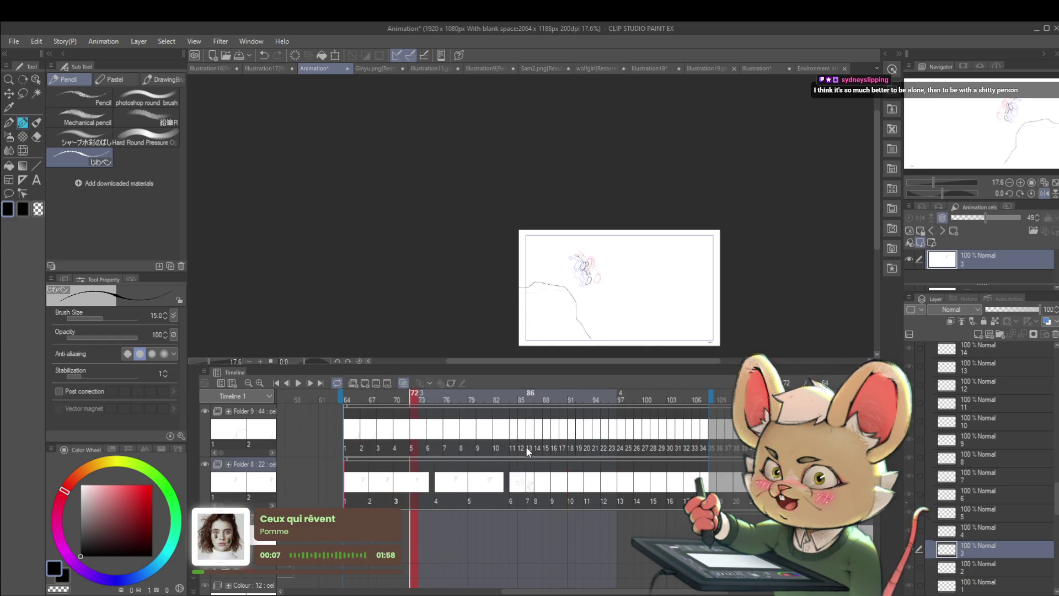
Retransform the frame-72 cel 5 drawing, redoing it after an undo.
click(412, 446)
key(ctrl+t)
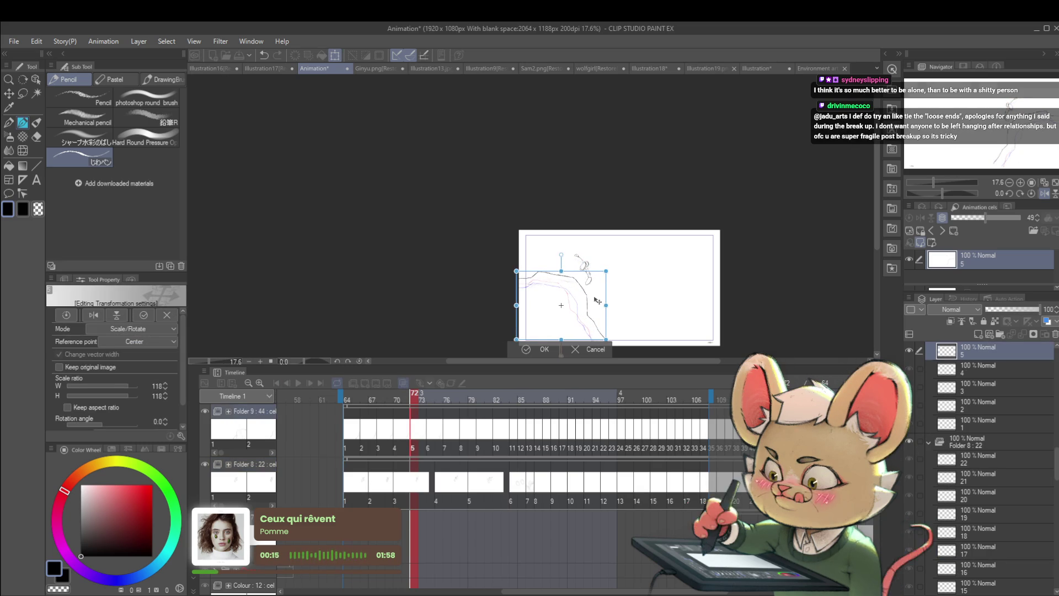
key(Return)
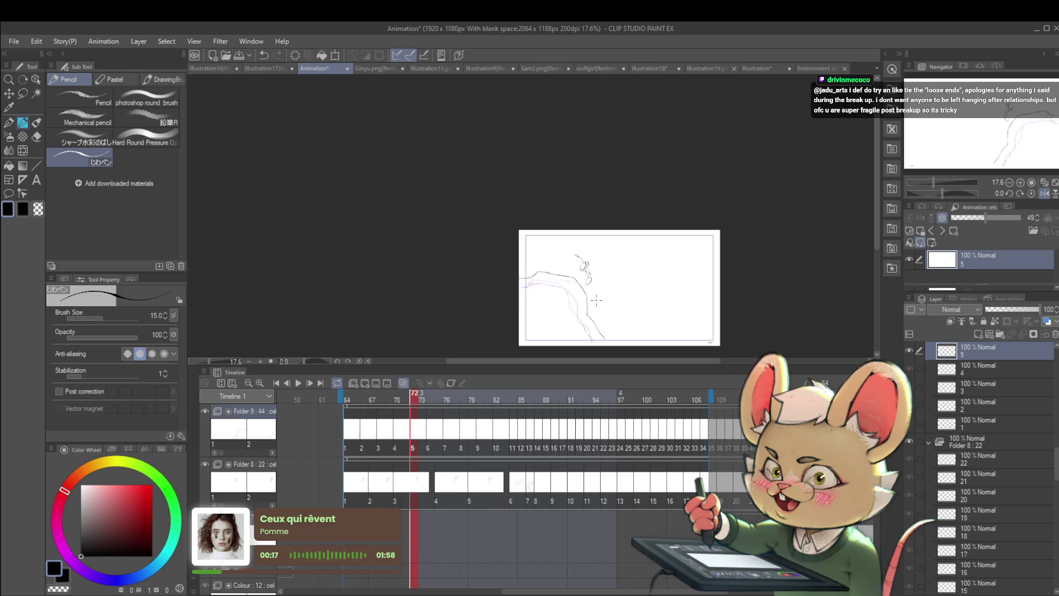
key(ctrl+z)
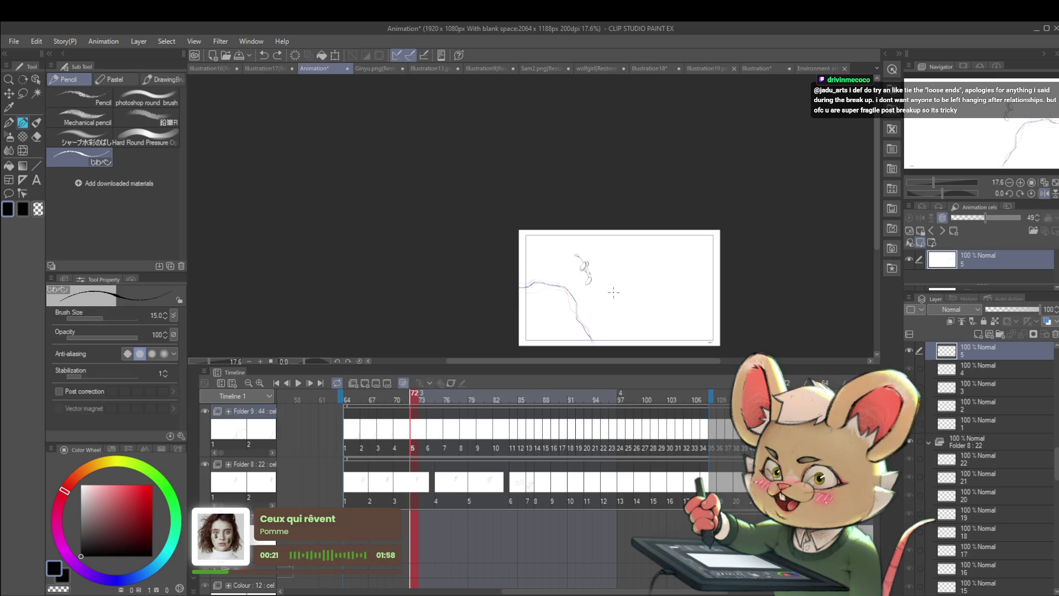
key(ctrl+t)
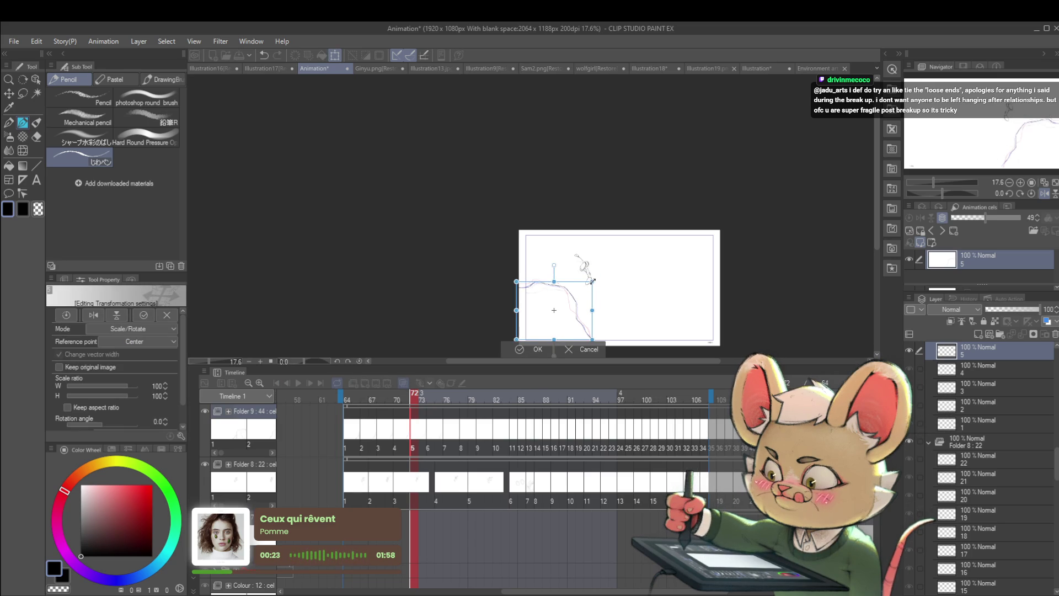
key(Return)
key(Left)
key(Left)
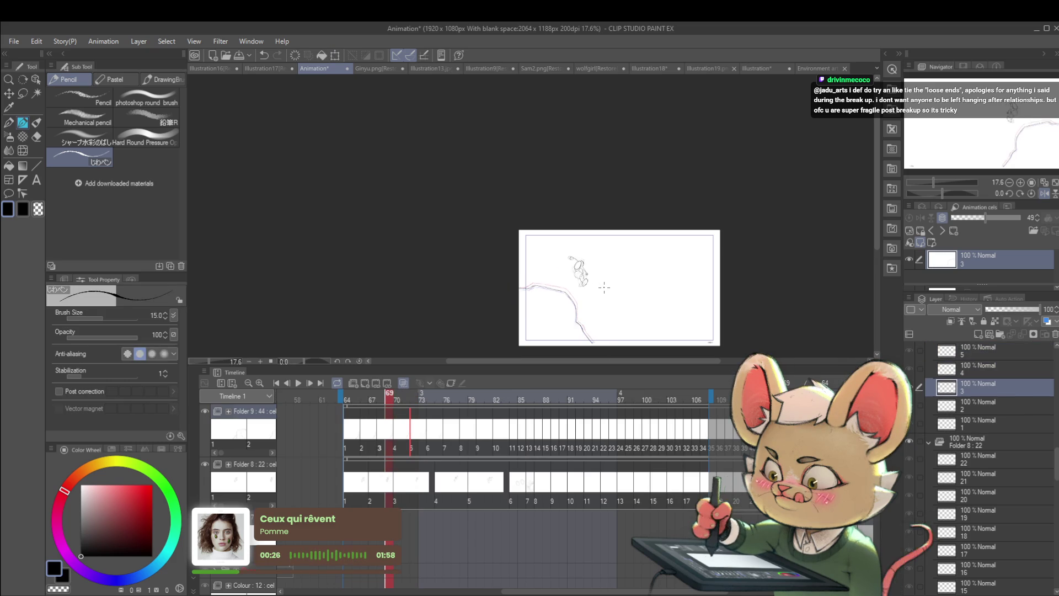
key(Right)
key(Right)
key(Right)
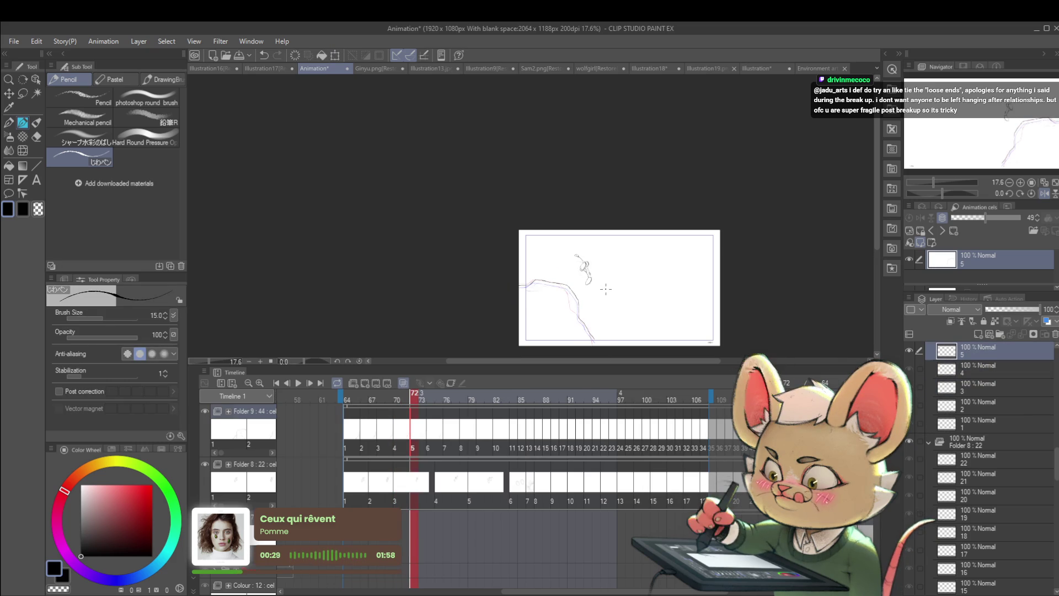
Shift the frame-74 cel 6 sketch slightly to the right.
key(Right)
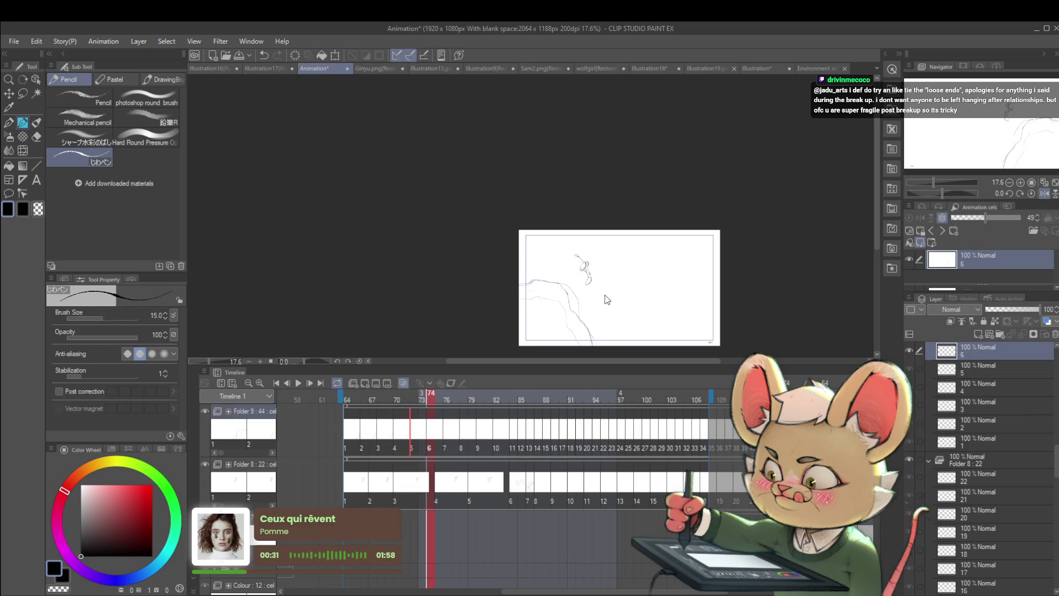
key(ctrl+t)
drag(589, 292, 594, 292)
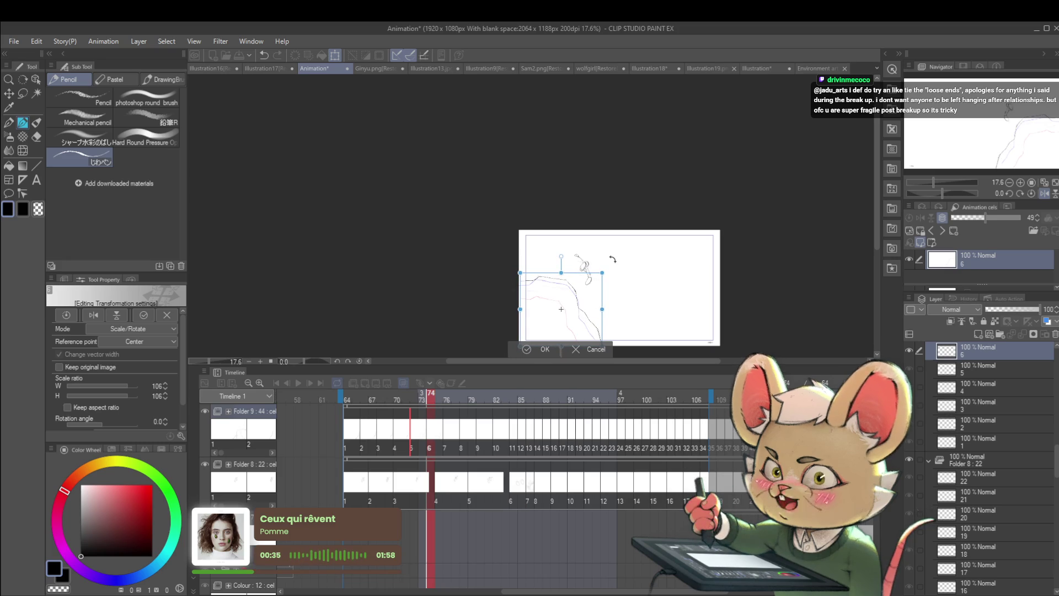
key(Return)
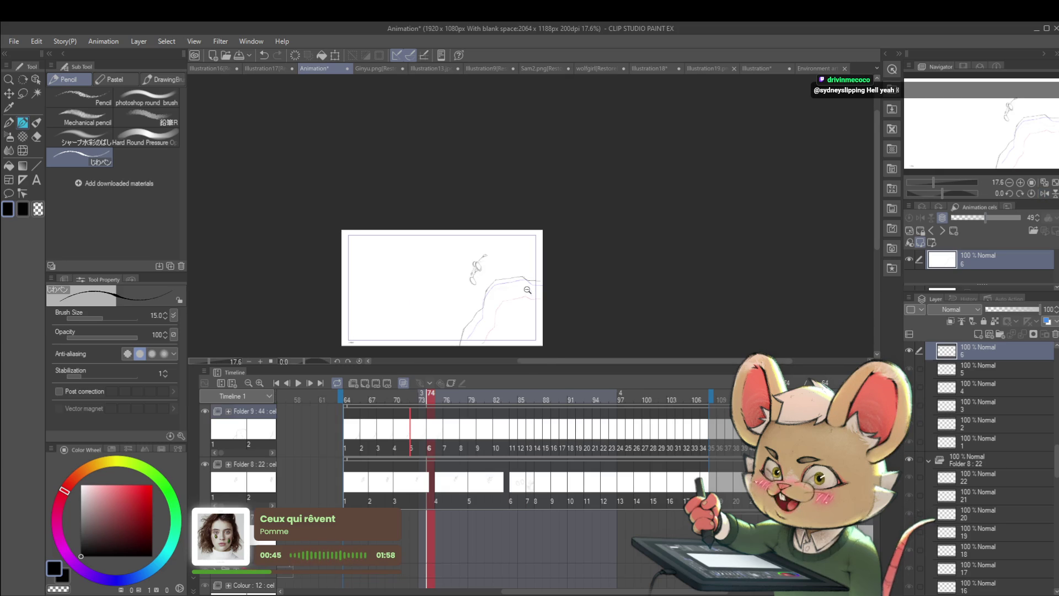
Replace the stray stroke and extend the ground line's right end on cel 6.
scroll(540, 277, up, 3)
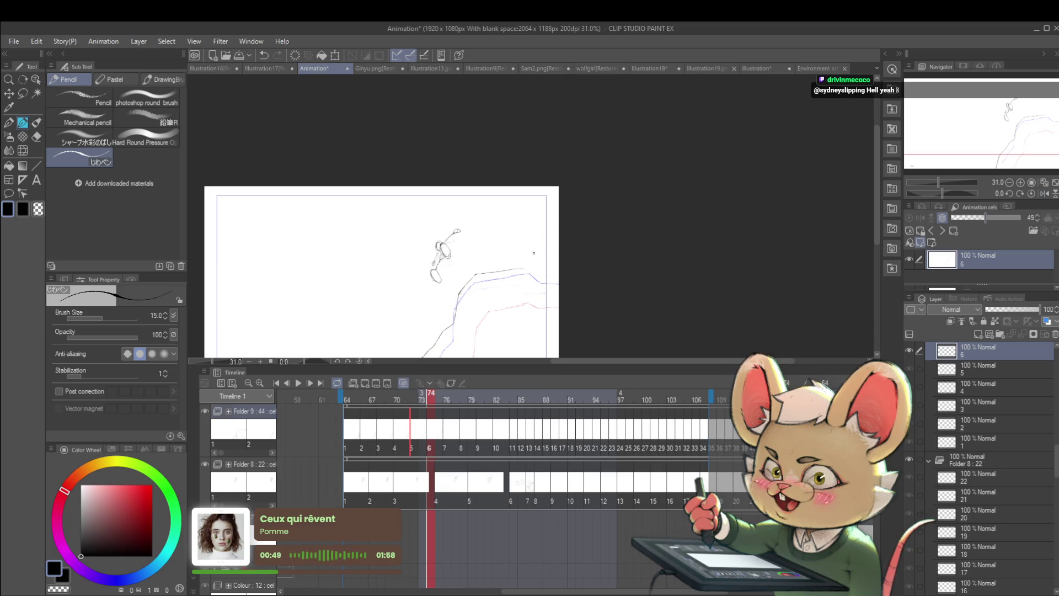
mouse_move(543, 287)
mouse_down()
mouse_move(517, 269)
mouse_move(528, 267)
mouse_up()
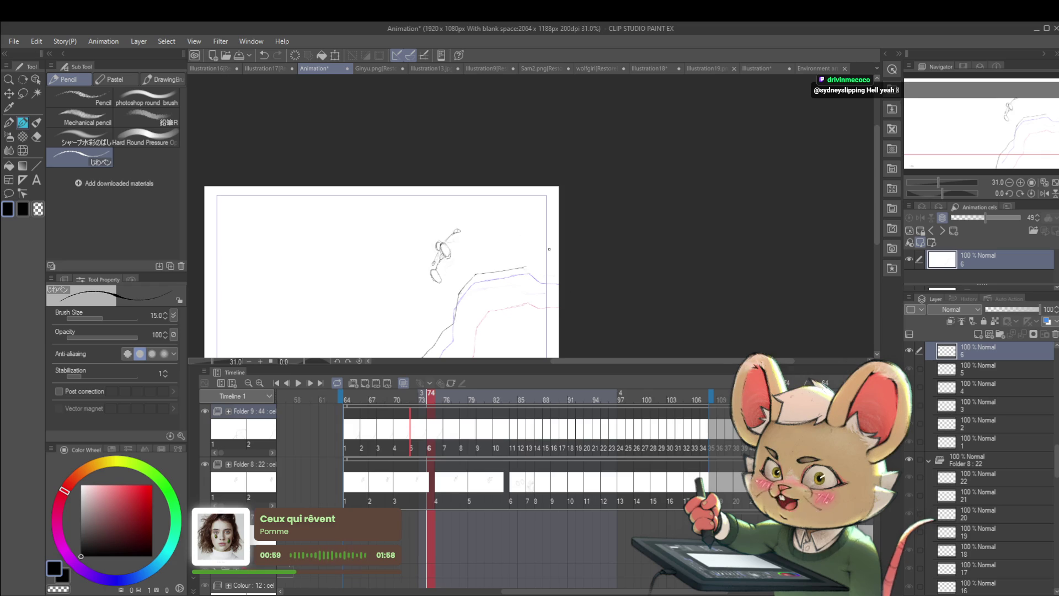
key(ctrl+z)
drag(531, 267, 559, 273)
Continue the dark ground line down along the blue guide and zoom out to check.
drag(446, 326, 507, 225)
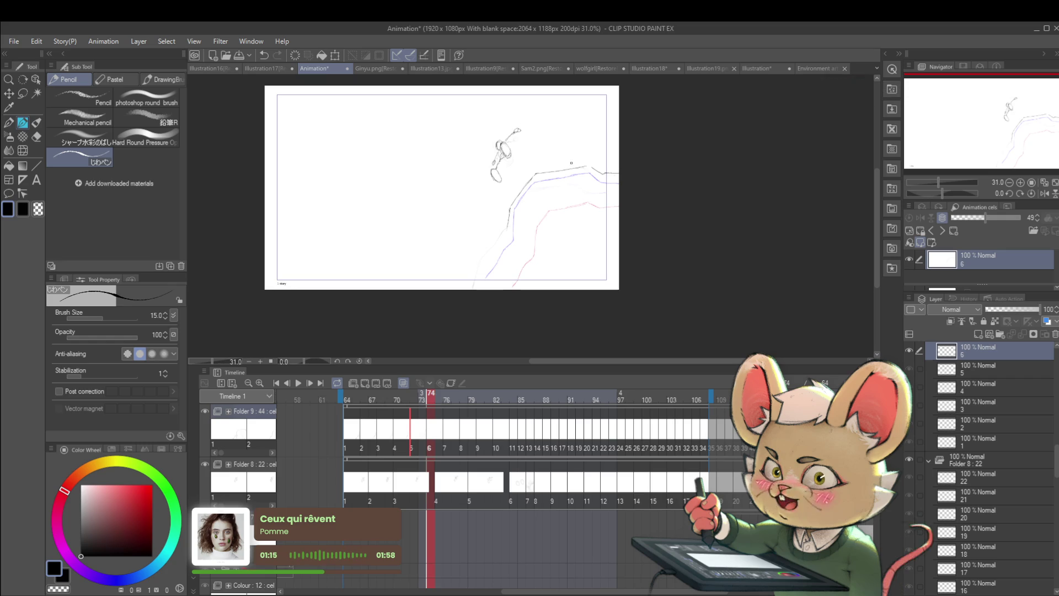
drag(509, 231, 506, 238)
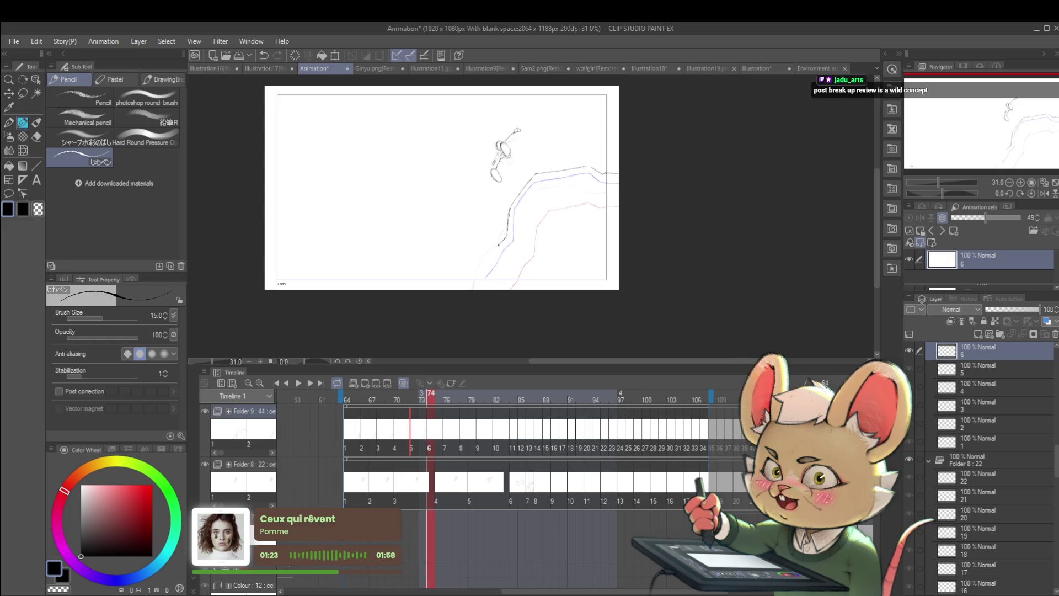
drag(489, 259, 497, 247)
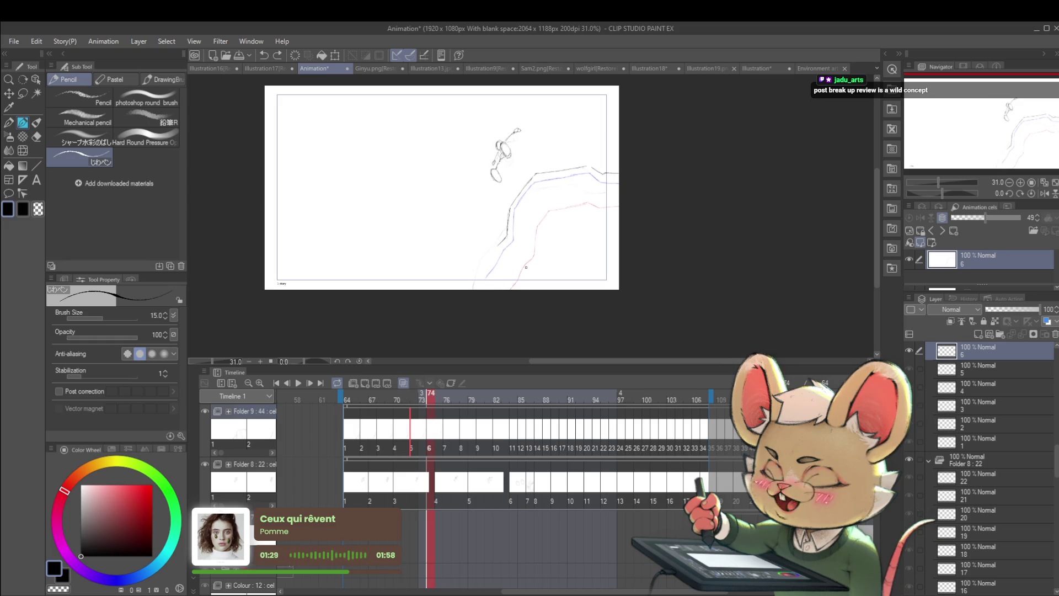
drag(493, 252, 491, 262)
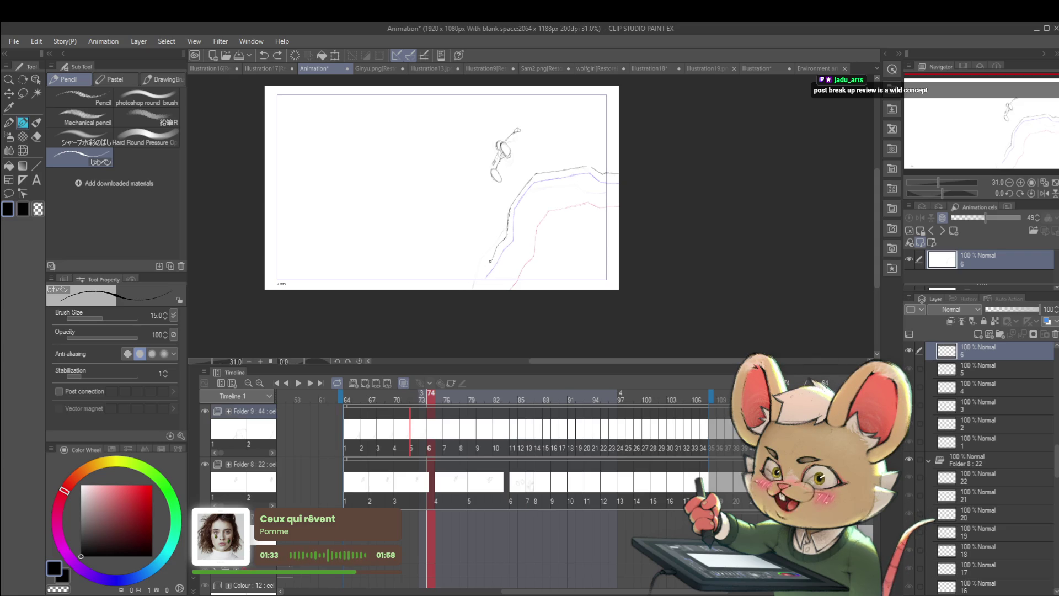
scroll(494, 265, down, 2)
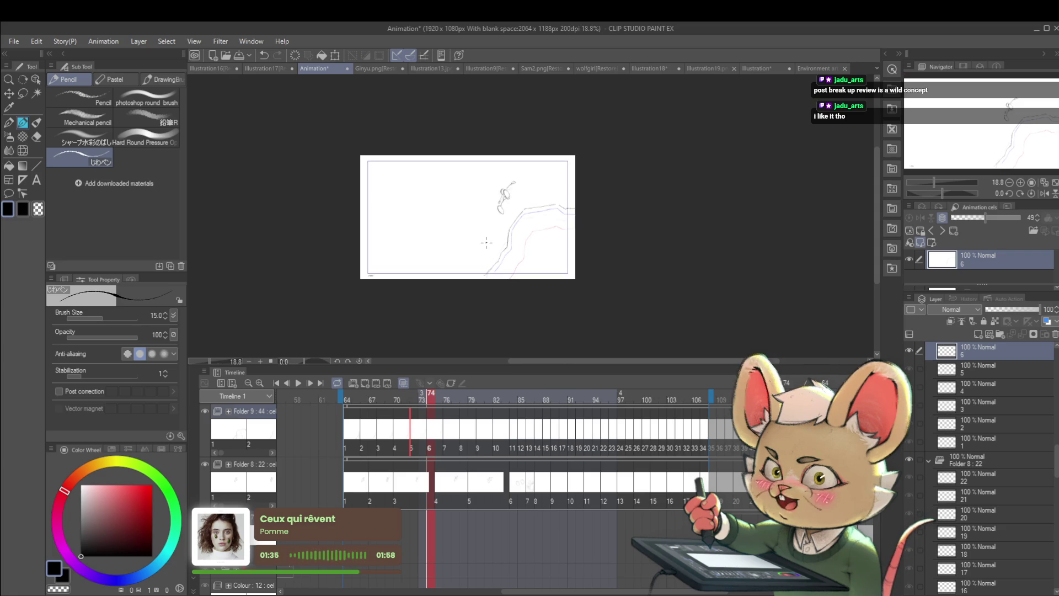
scroll(531, 200, up, 4)
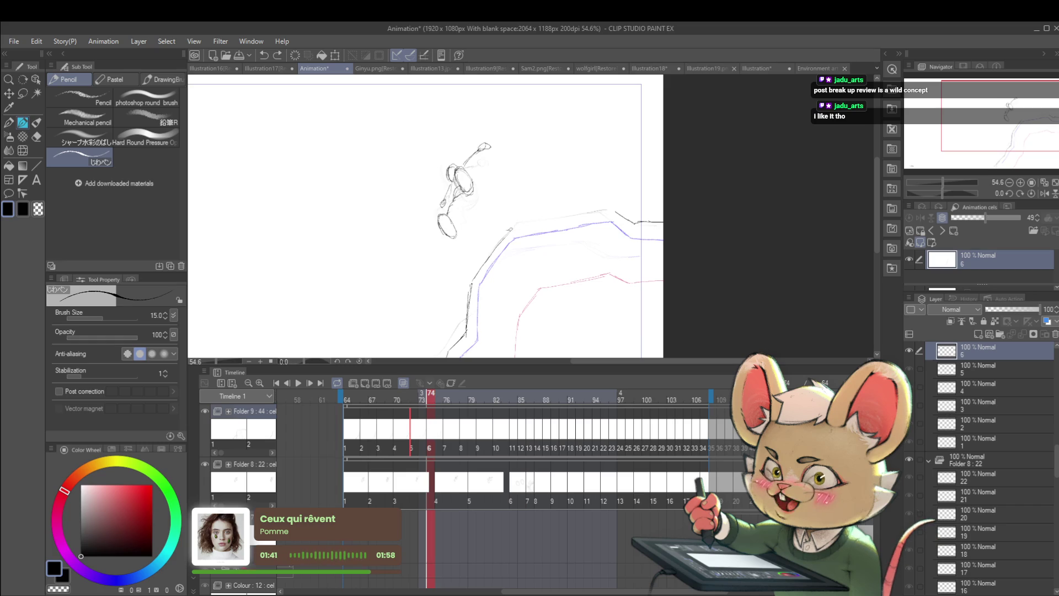
scroll(603, 227, down, 4)
drag(623, 223, 530, 185)
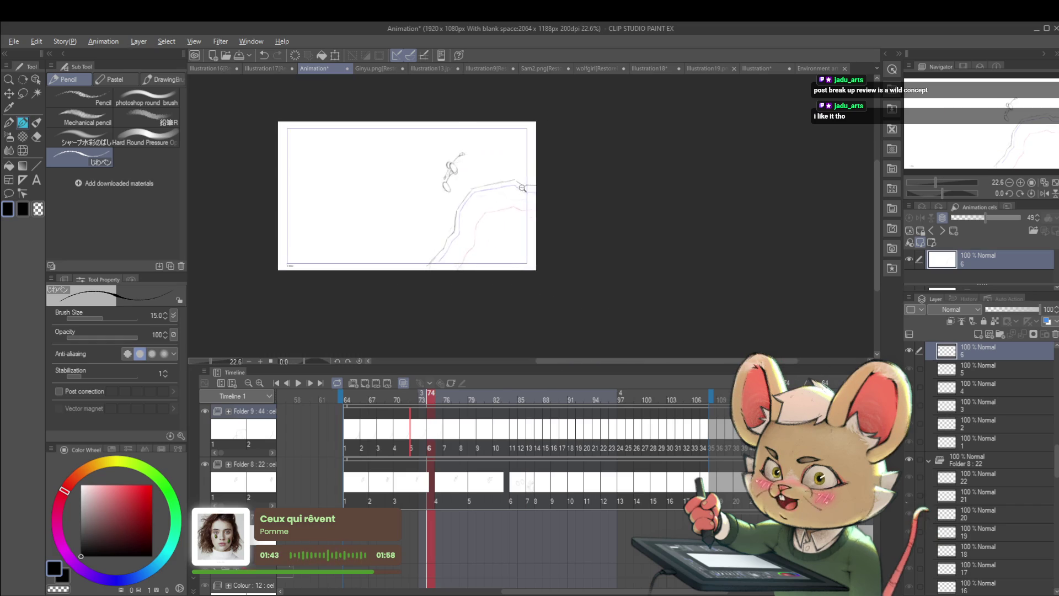
On cel 7, redraw the lower ground line stroke and extend it up the guide.
scroll(530, 185, up, 2)
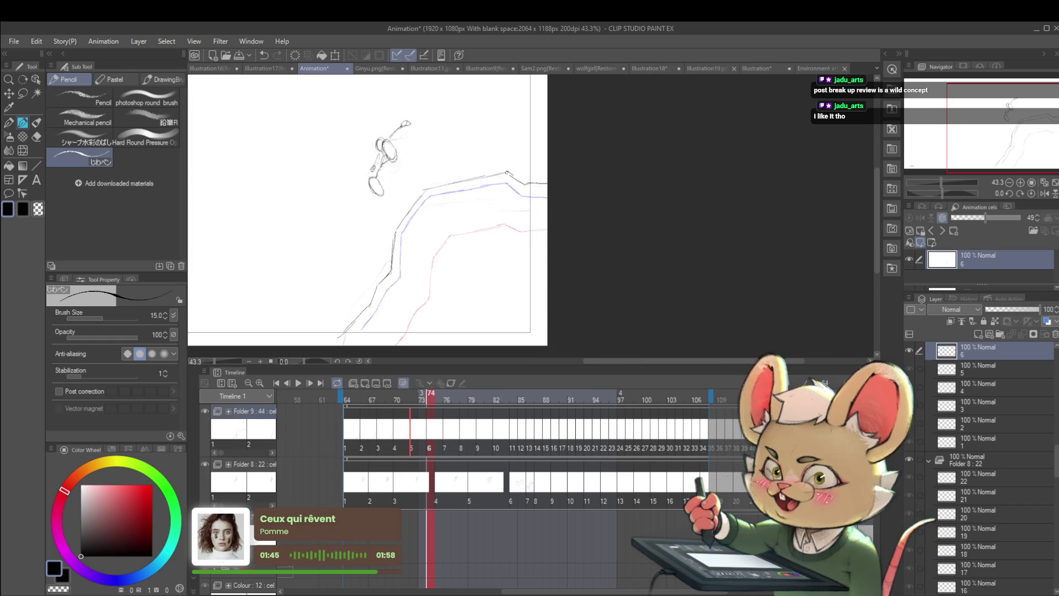
key(Right)
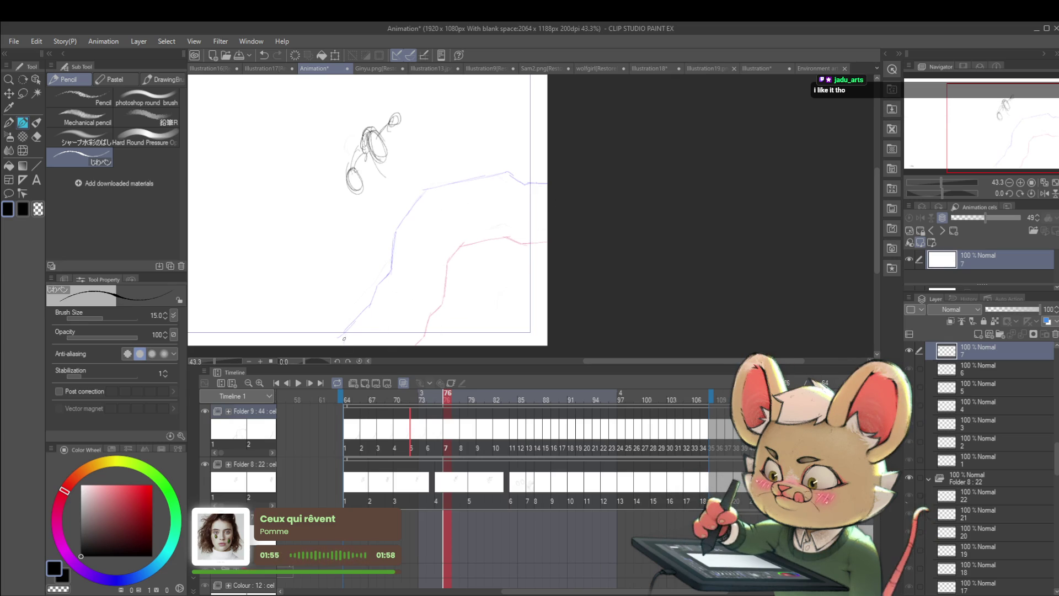
key(ctrl+z)
drag(338, 334, 383, 275)
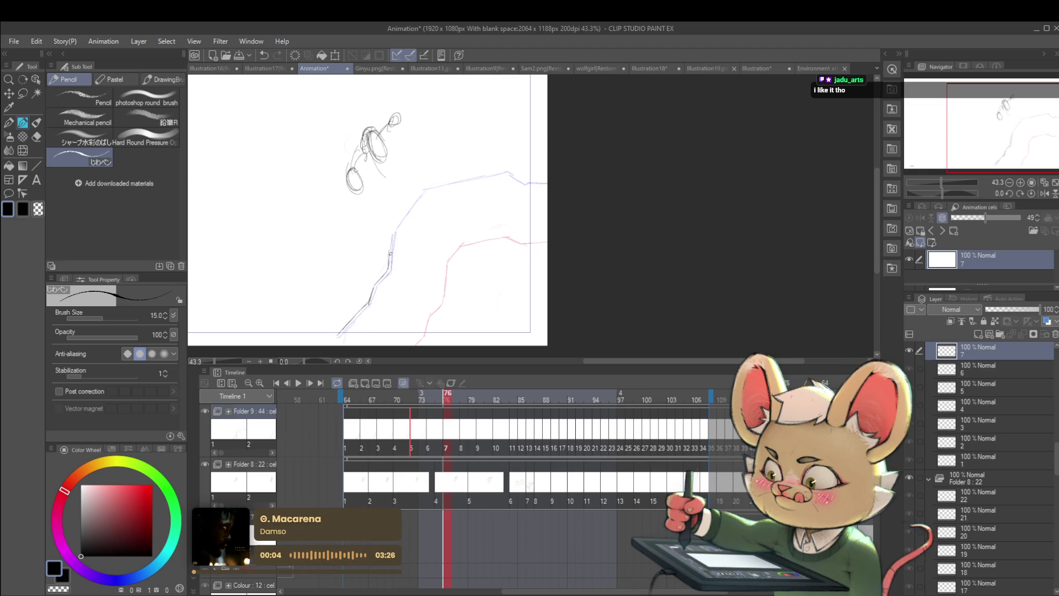
mouse_move(393, 233)
mouse_down()
mouse_move(411, 205)
mouse_move(473, 236)
mouse_move(546, 224)
mouse_move(398, 225)
mouse_up()
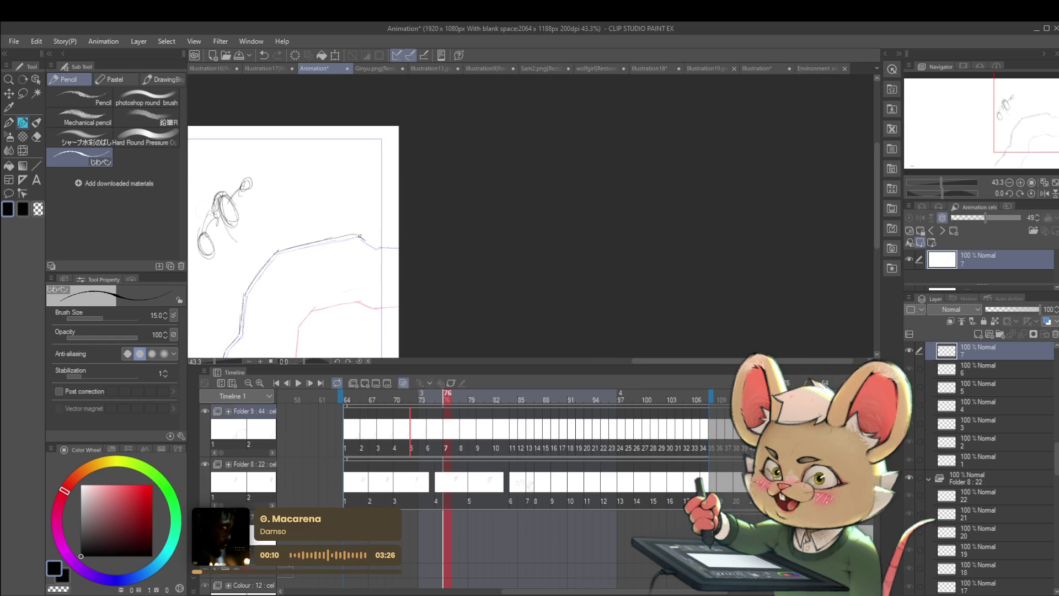
Add a new blank cel 8 at the next frame, then return to cel 7.
scroll(397, 158, down, 3)
key(ctrl+shift+n)
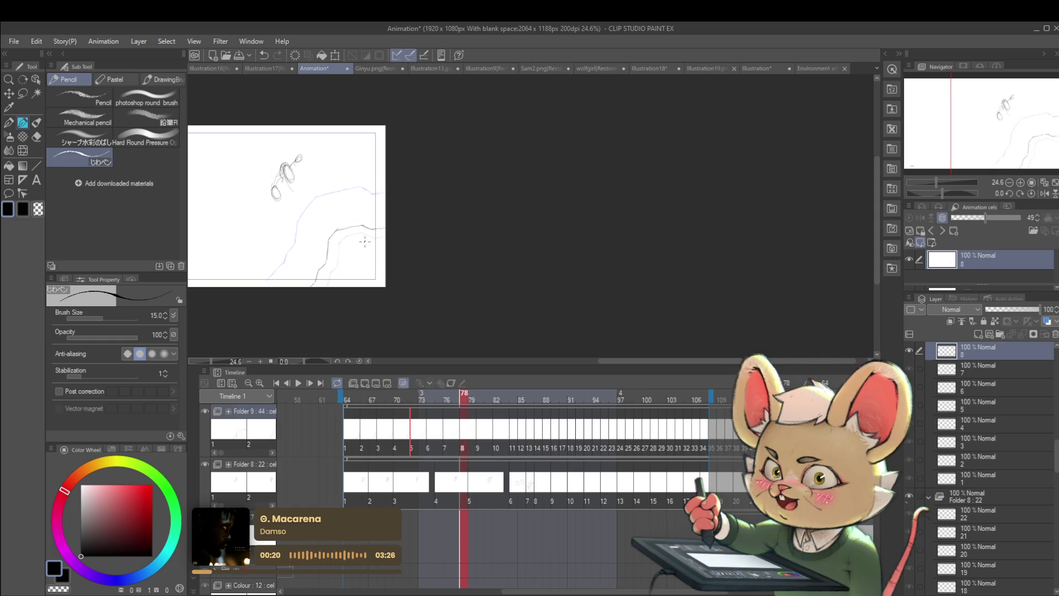
key(ctrl+Left)
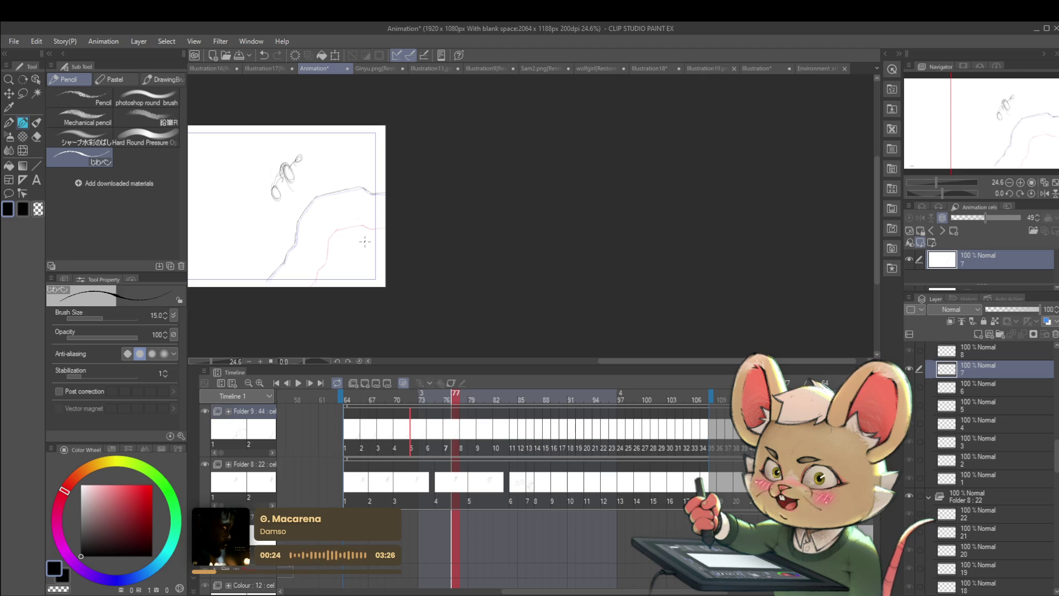
Review frame 76, then go to cel 8 at frame 78 and erase its old dark ground stroke.
scroll(365, 241, up, 2)
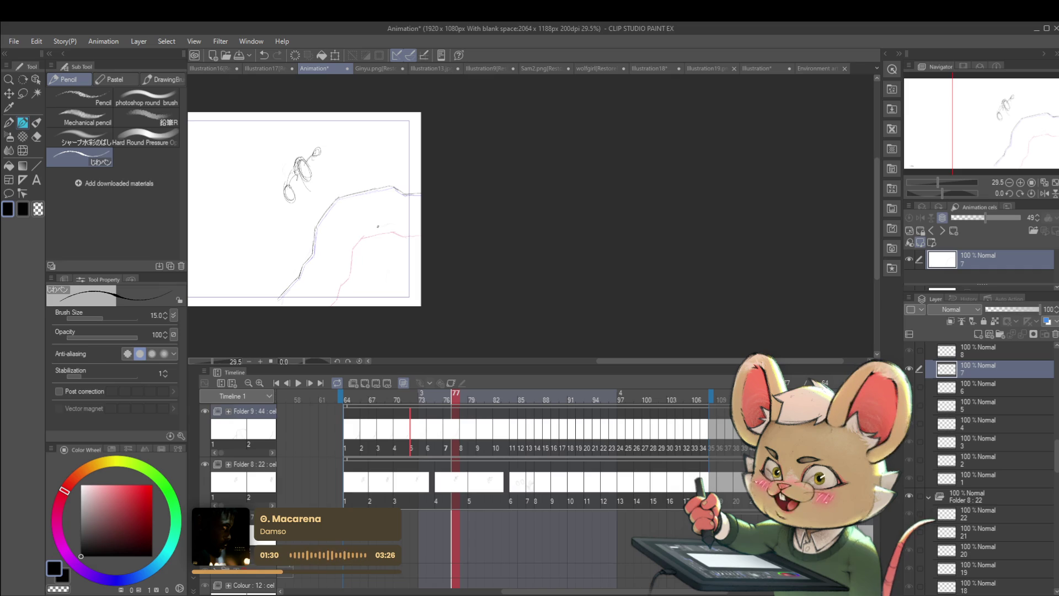
click(446, 452)
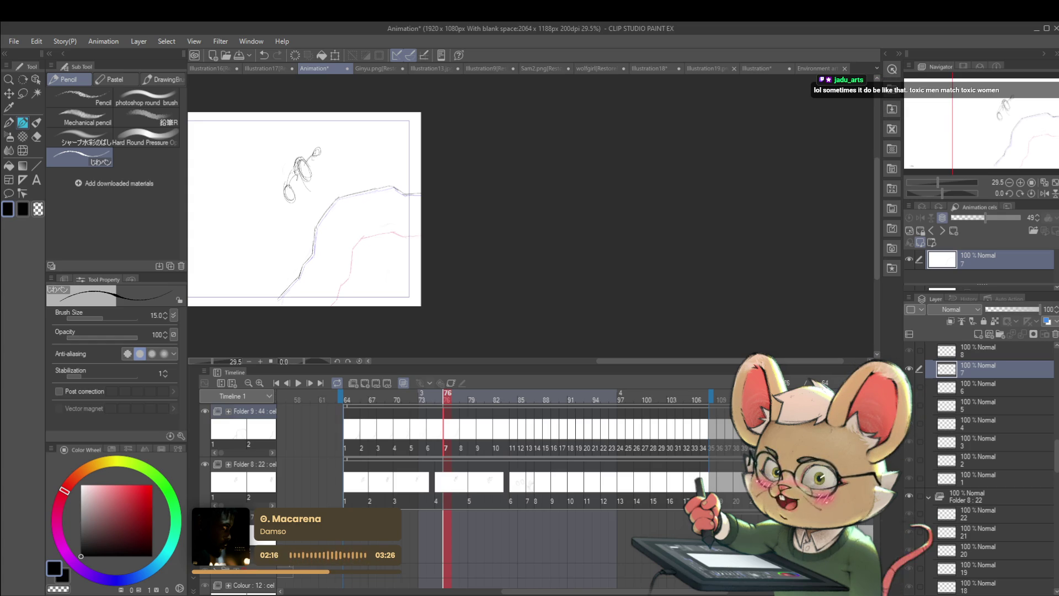
key(ctrl+Right)
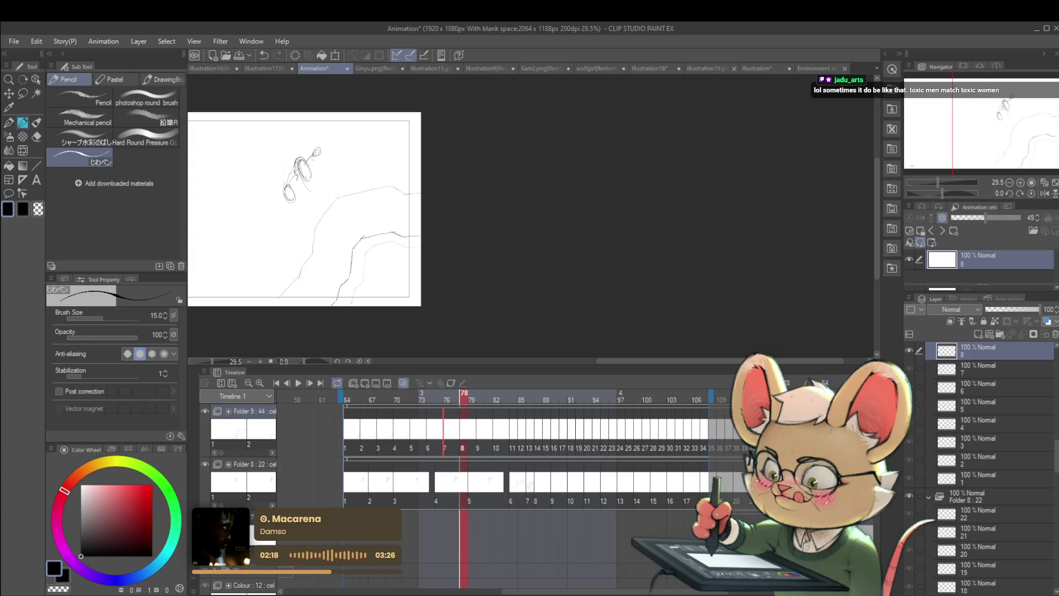
mouse_move(359, 252)
mouse_down()
mouse_move(331, 300)
mouse_move(342, 260)
mouse_up()
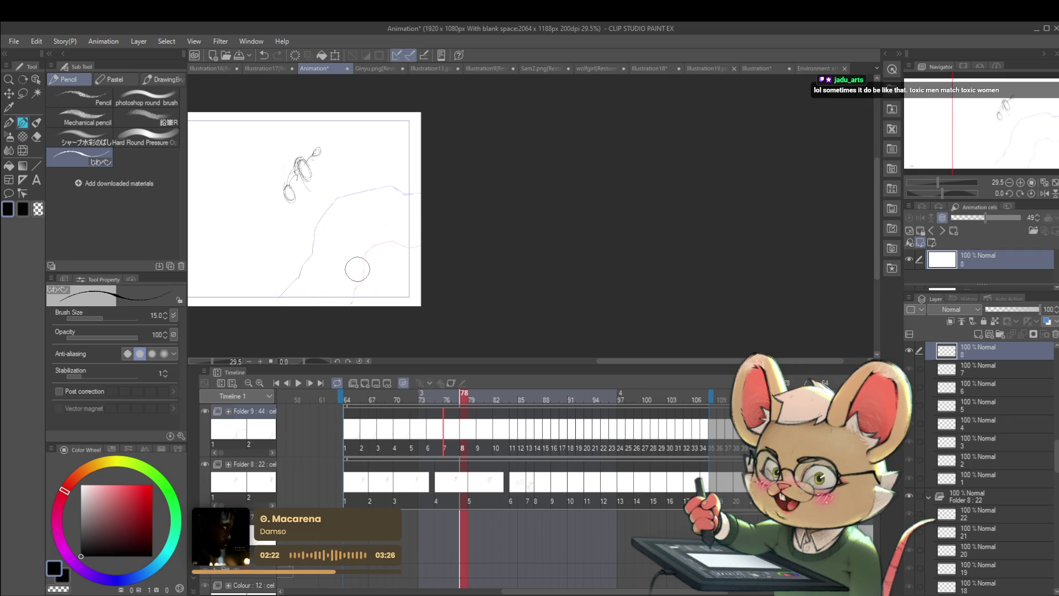
Trace cel 8's dark pencil ground line up the blue guide, undo the top stroke, and advance to frame 79.
drag(277, 304, 300, 280)
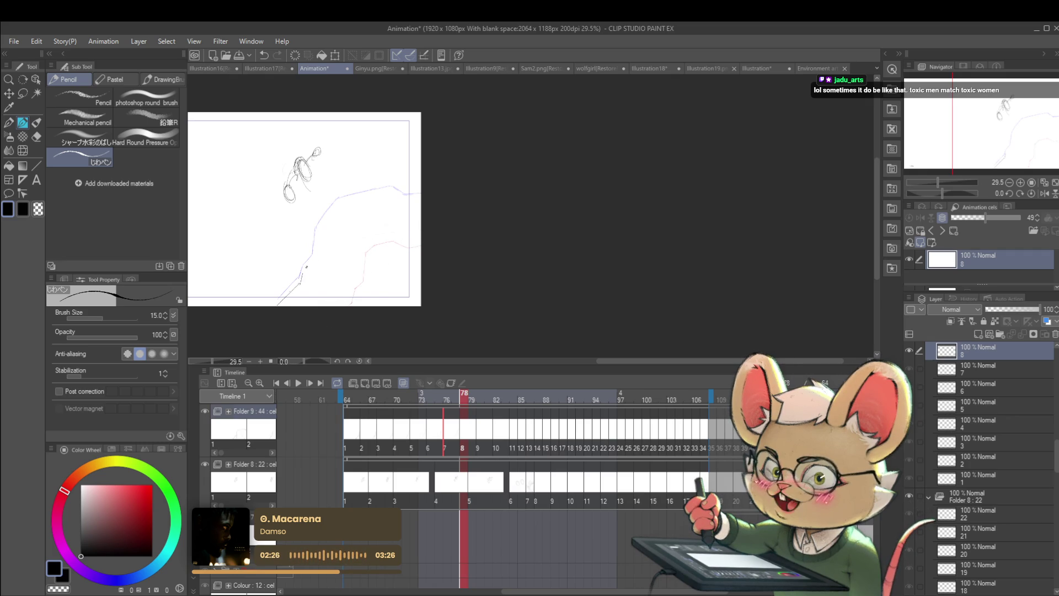
drag(300, 281, 313, 259)
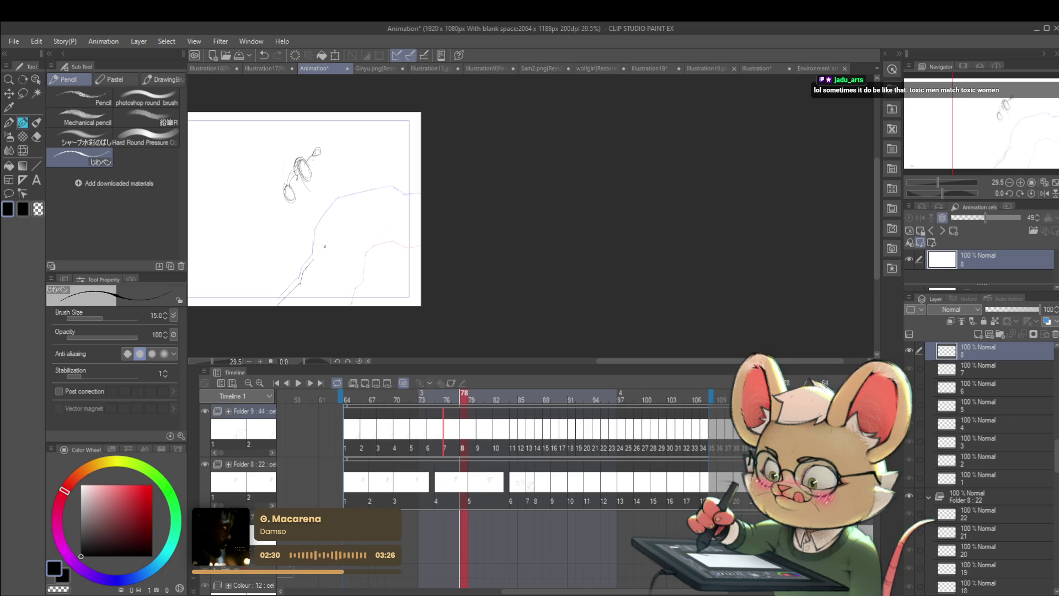
mouse_move(314, 257)
mouse_down()
mouse_move(340, 203)
mouse_move(398, 194)
mouse_up()
key(ctrl+z)
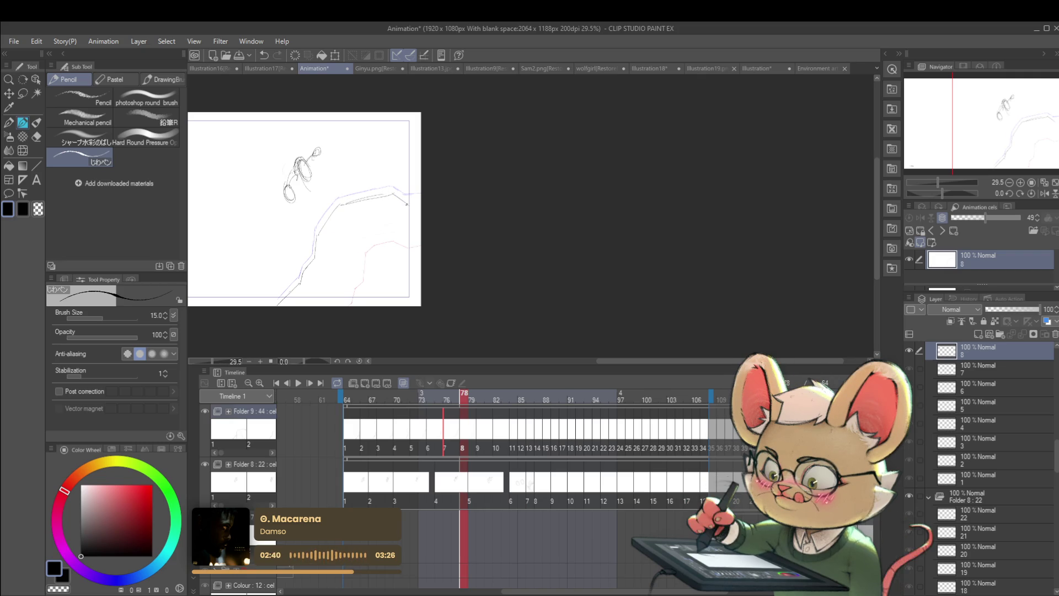
key(Right)
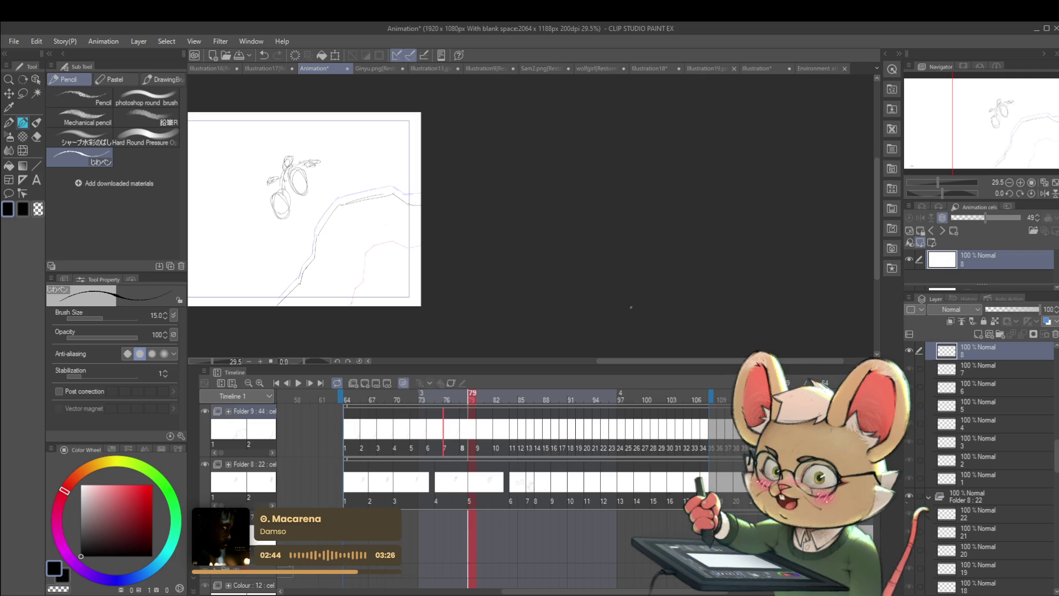
Select Folder 8 at frame 77 and push its cels from cel 5 onward one frame later.
click(469, 392)
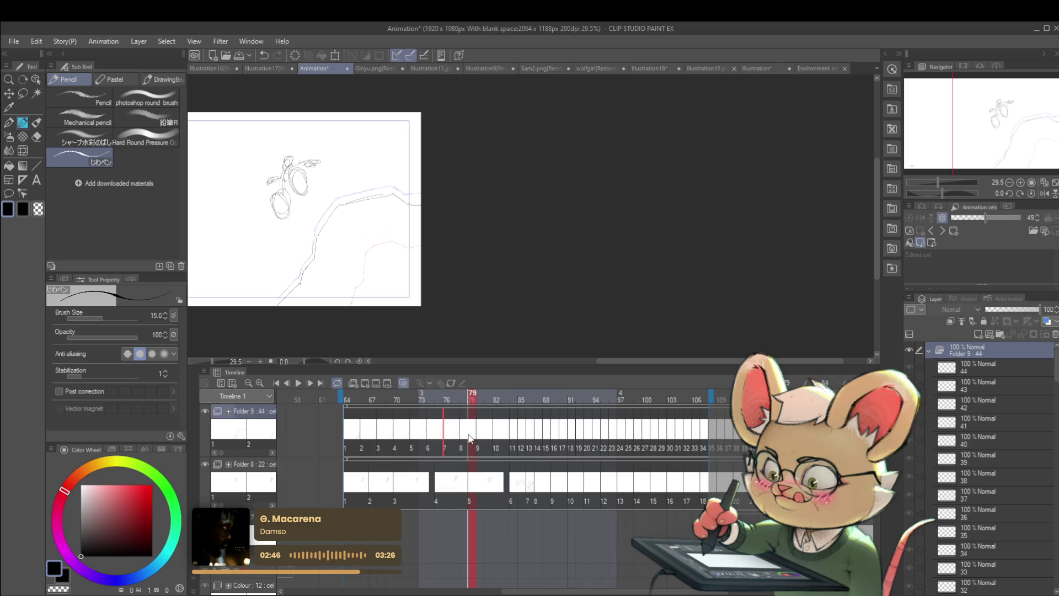
click(457, 489)
click(463, 486)
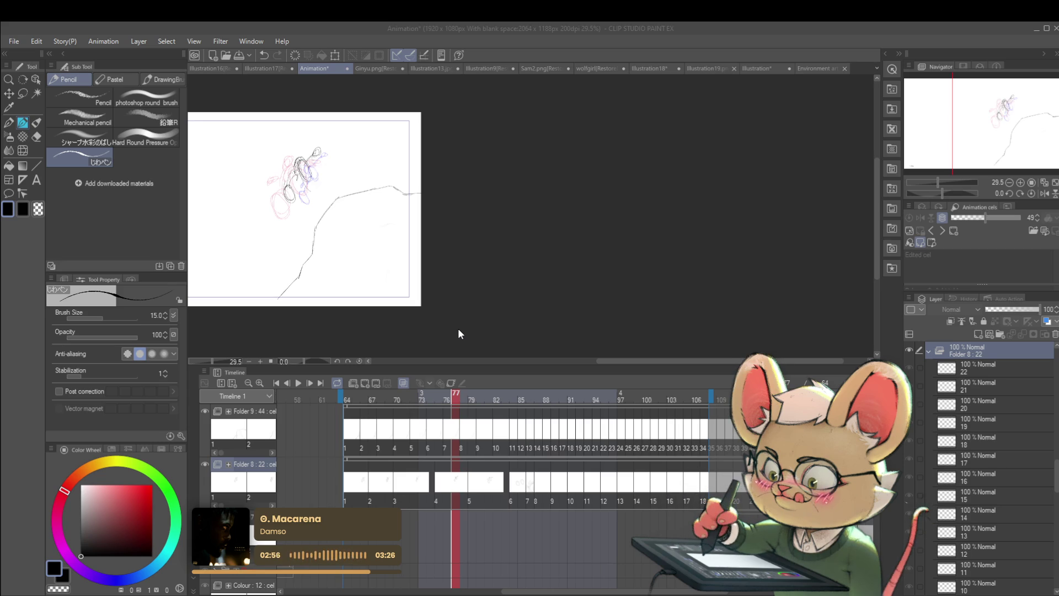
click(590, 310)
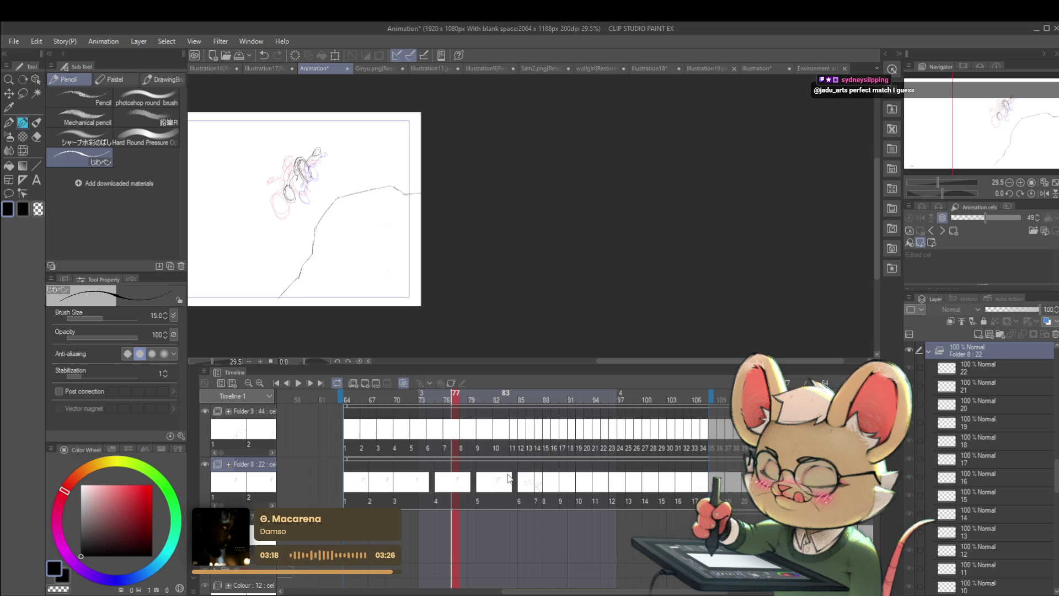
click(508, 477)
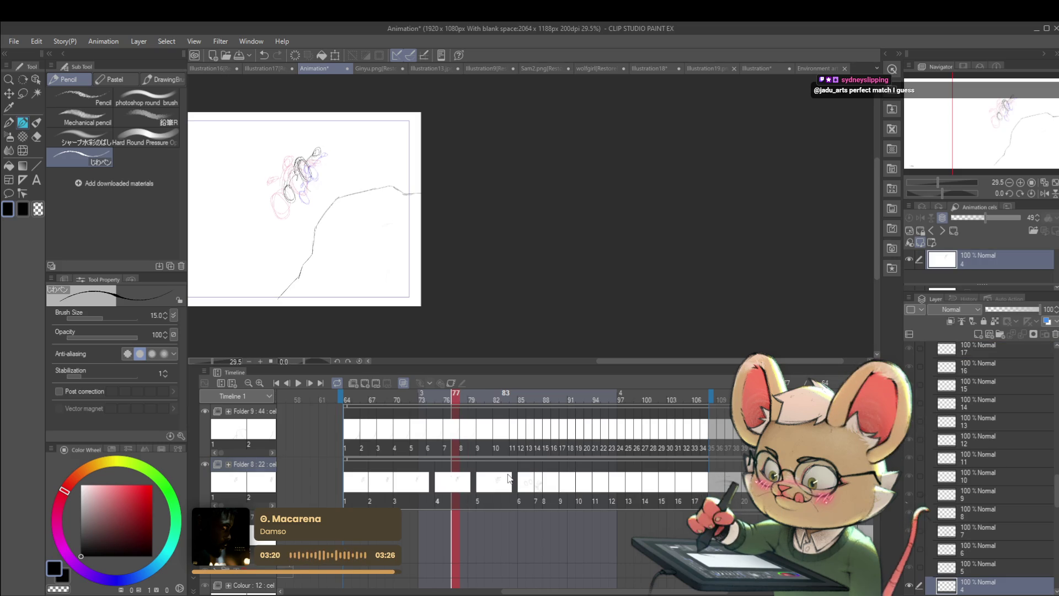
Step forward to frame 80 on Folder 8's cel 5 to sketch the character's pose.
key(Right)
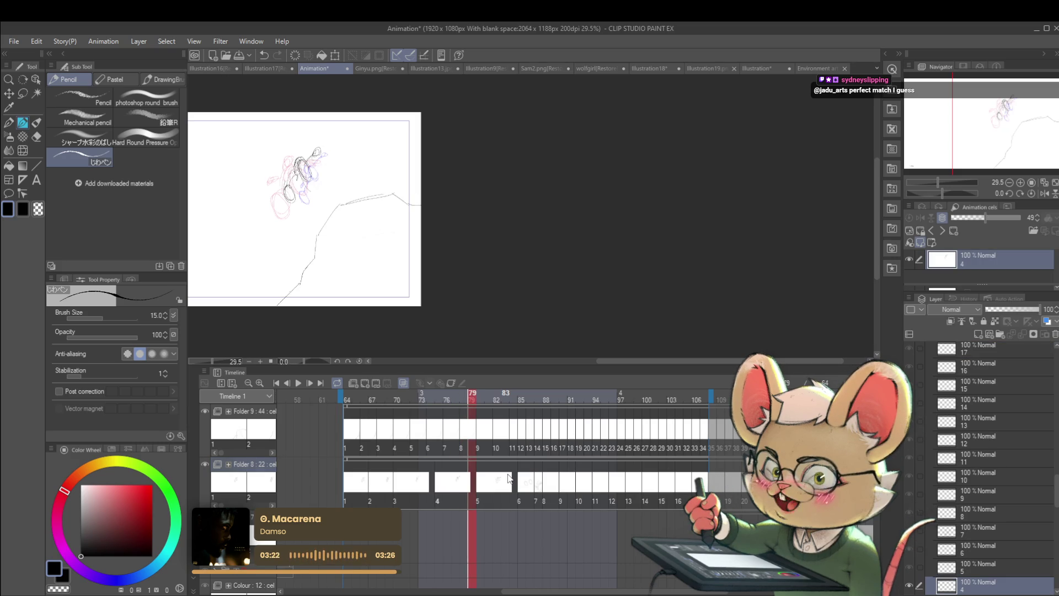
key(Right)
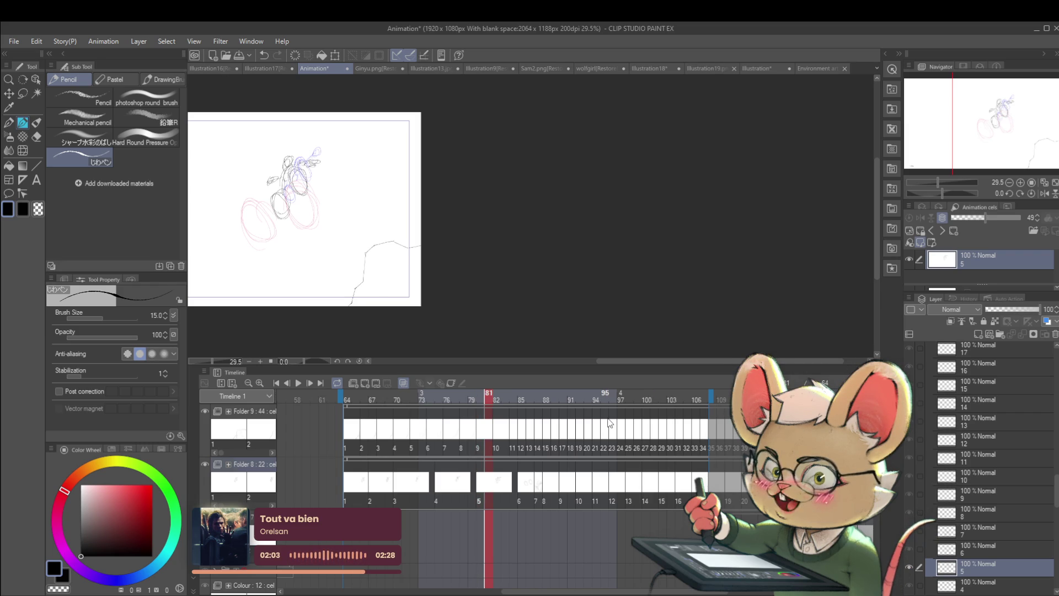
Step the playhead ahead to frame 86 so cel 6 of the character appears.
key(Right)
key(Right)
key(Right)
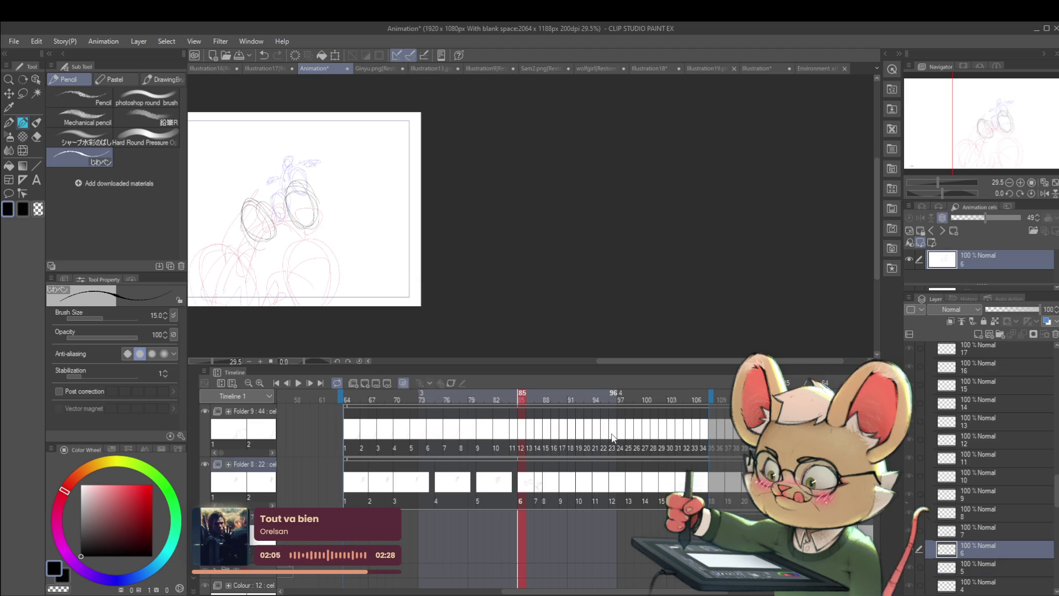
key(Right)
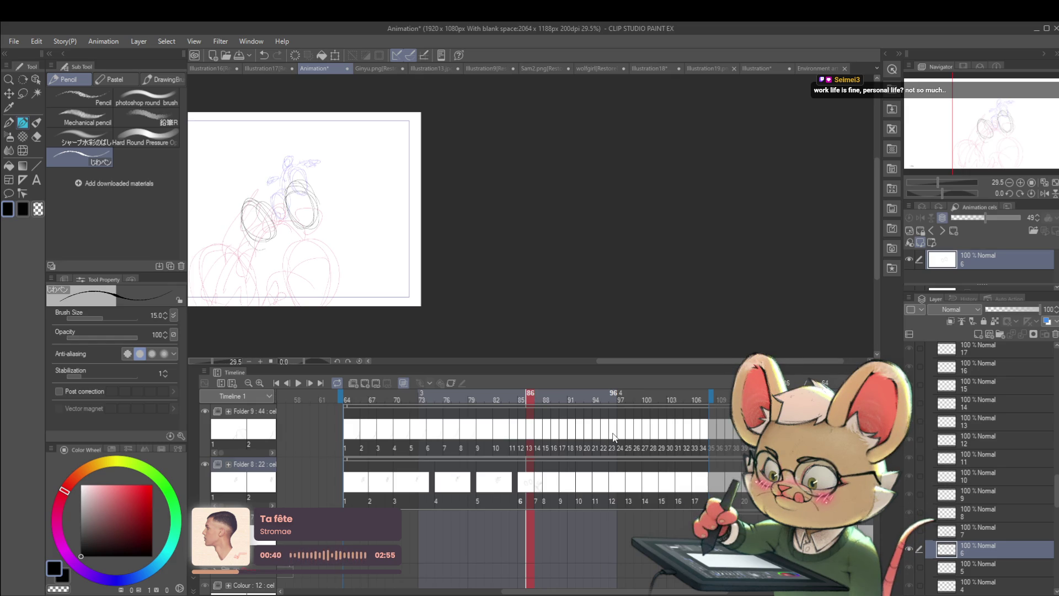
Play back the motion, compare frames 79 and 80, and switch to ground-line cel 9.
click(298, 383)
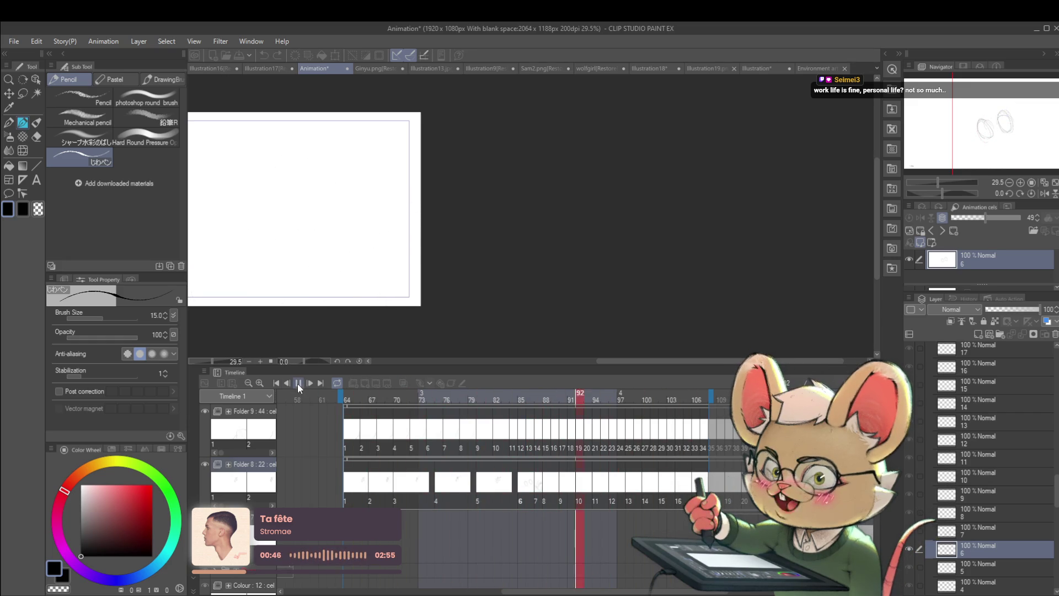
click(299, 383)
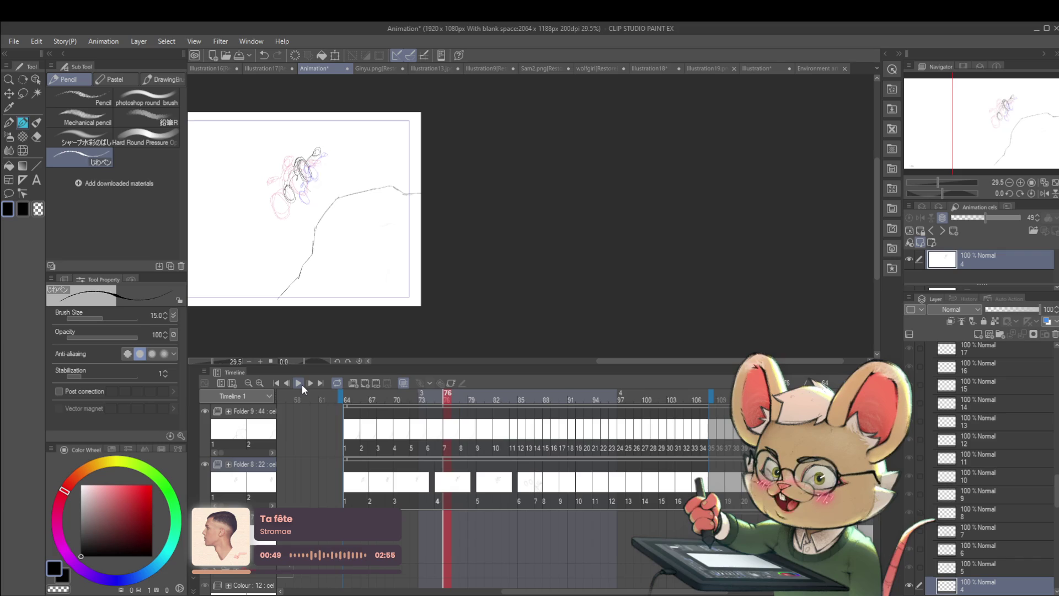
key(Right)
key(Right)
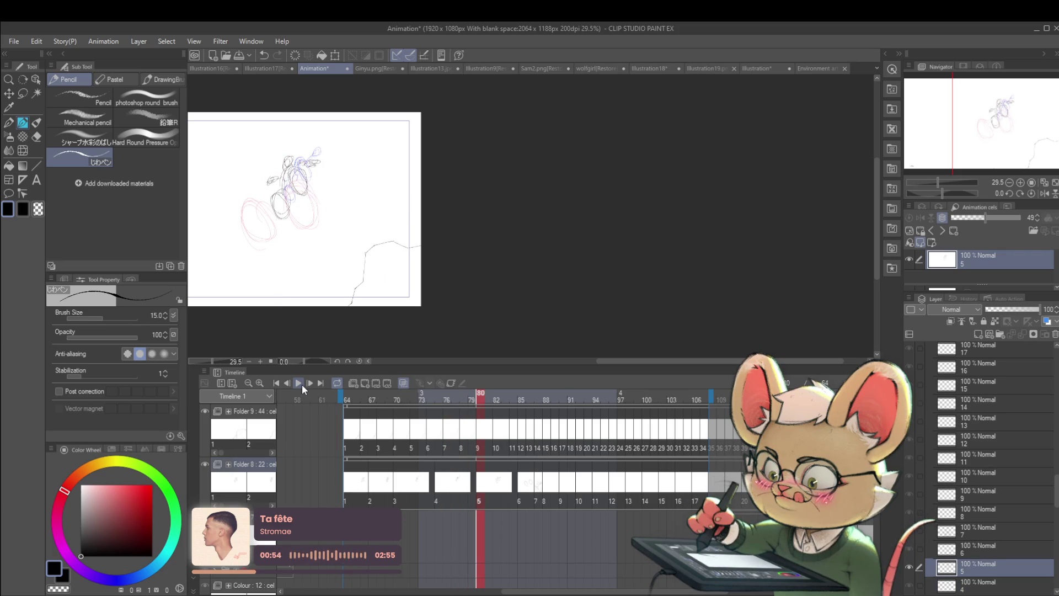
key(Left)
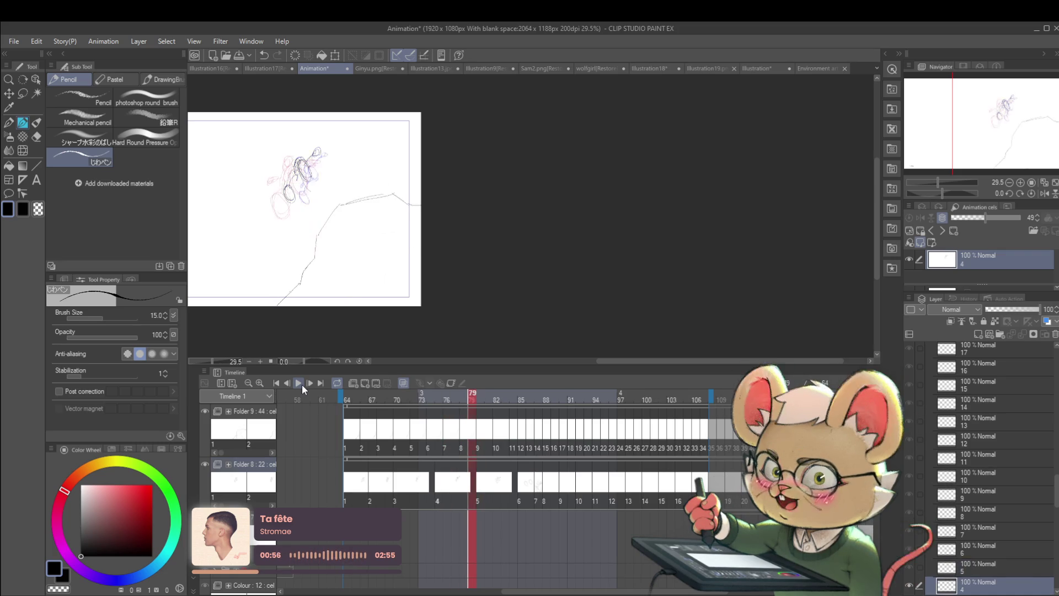
key(Right)
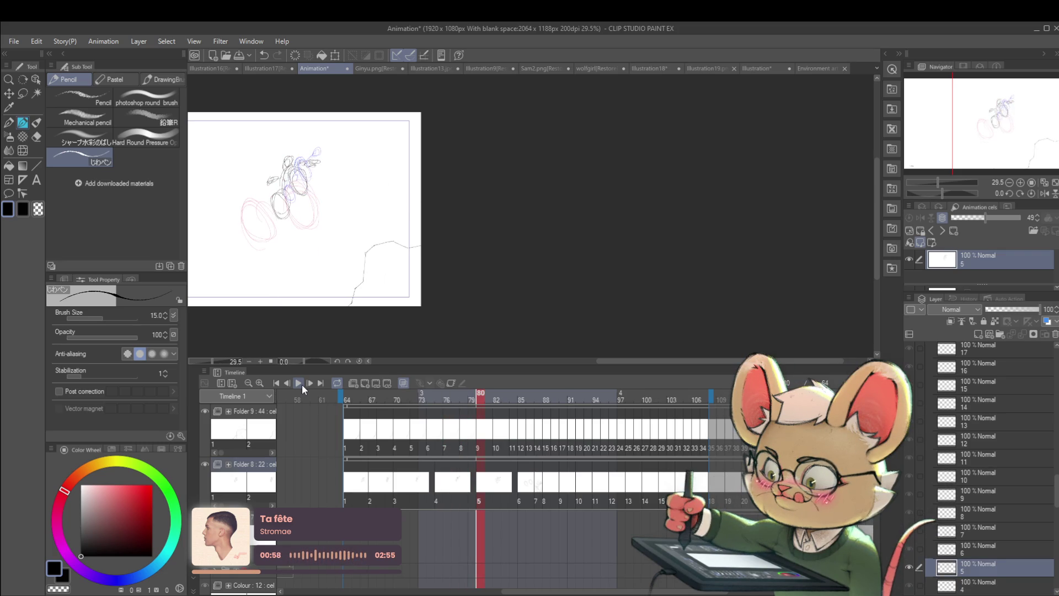
key(alt+bracketright)
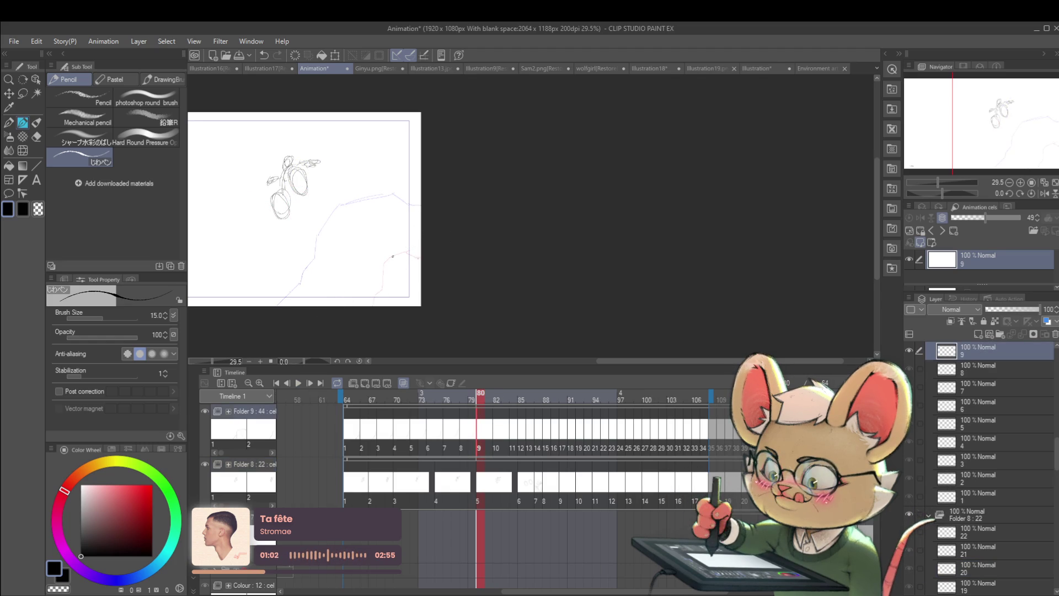
Add a new ground-line cel at frame 81 and draw its ground line up the slope.
drag(508, 237, 544, 247)
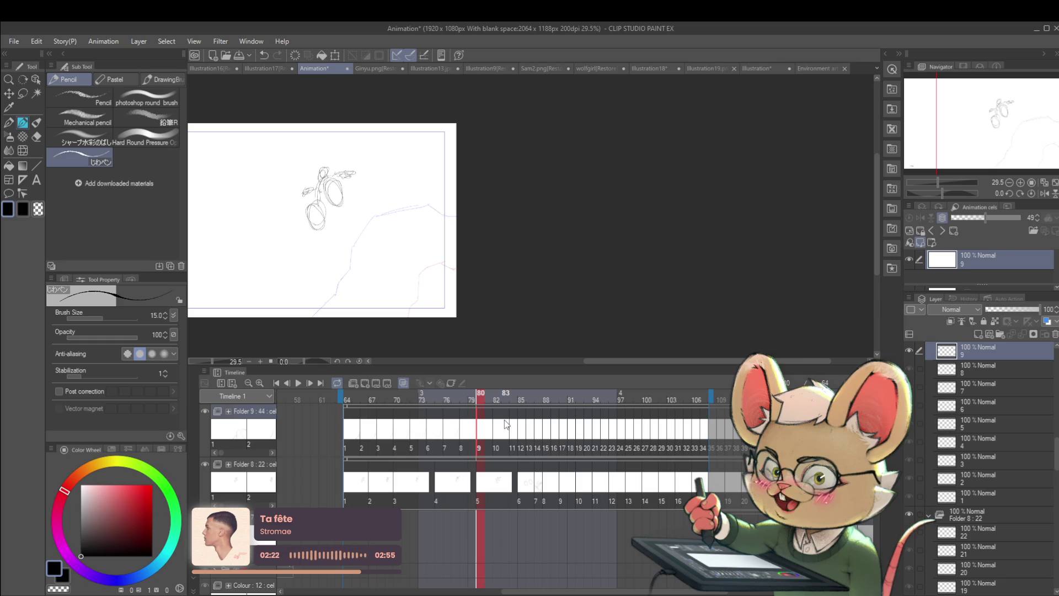
key(Right)
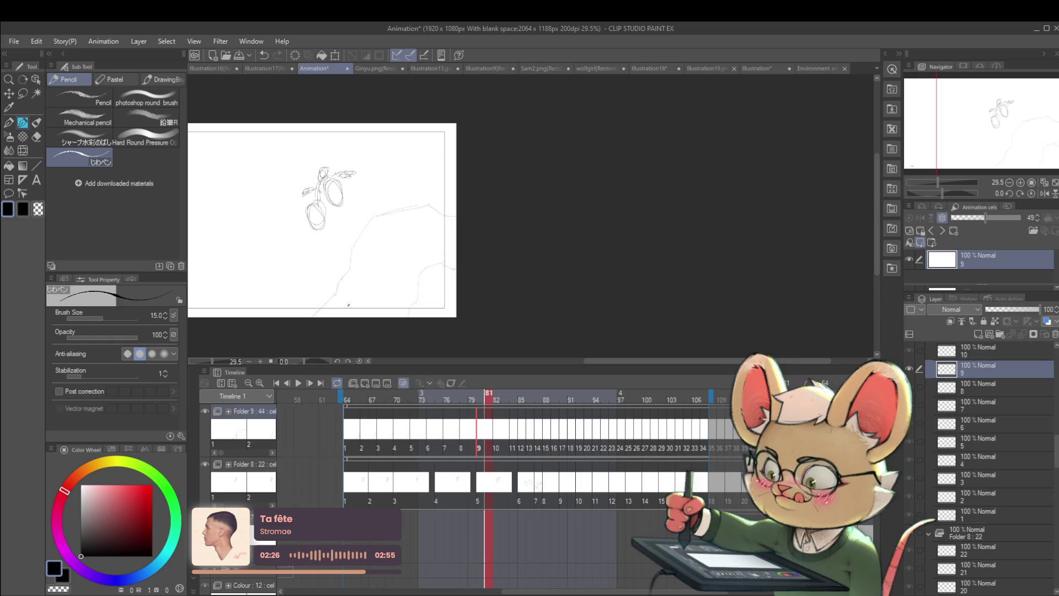
drag(333, 317, 353, 283)
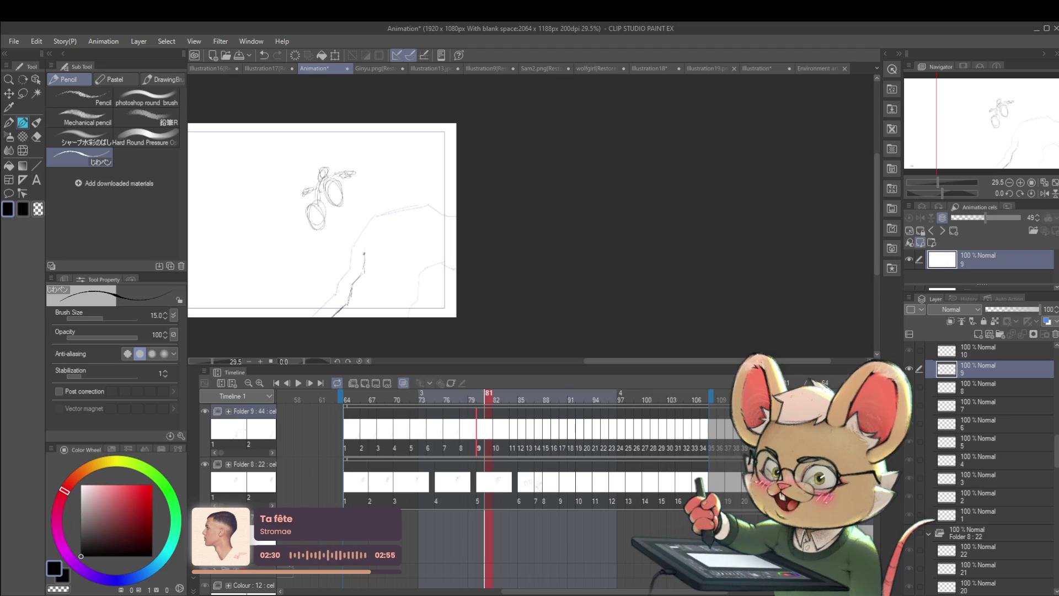
mouse_move(364, 251)
mouse_down()
mouse_move(432, 208)
mouse_move(454, 219)
mouse_up()
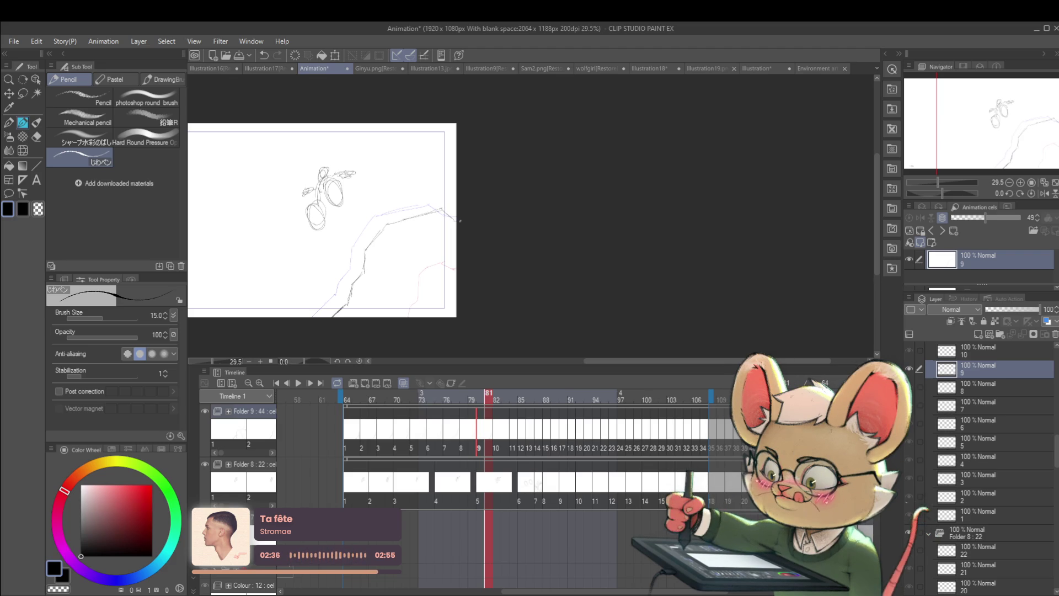
On the frame 82 cel, erase stray strokes and sketch the ground line up the hillside.
key(Right)
mouse_move(454, 284)
mouse_down()
mouse_move(433, 255)
mouse_move(441, 287)
mouse_up()
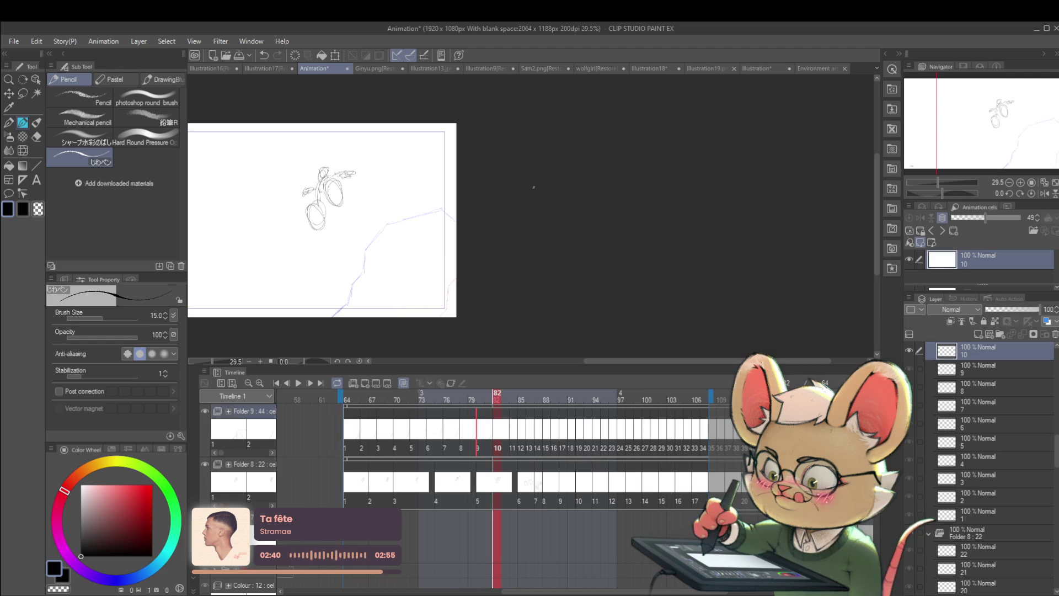
drag(362, 298, 353, 314)
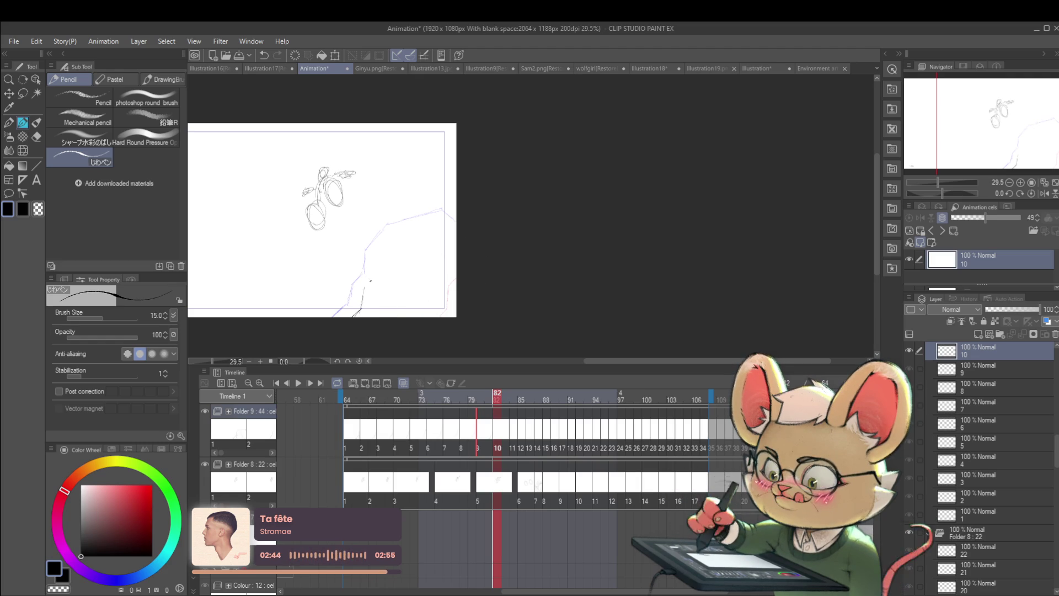
drag(379, 249, 373, 276)
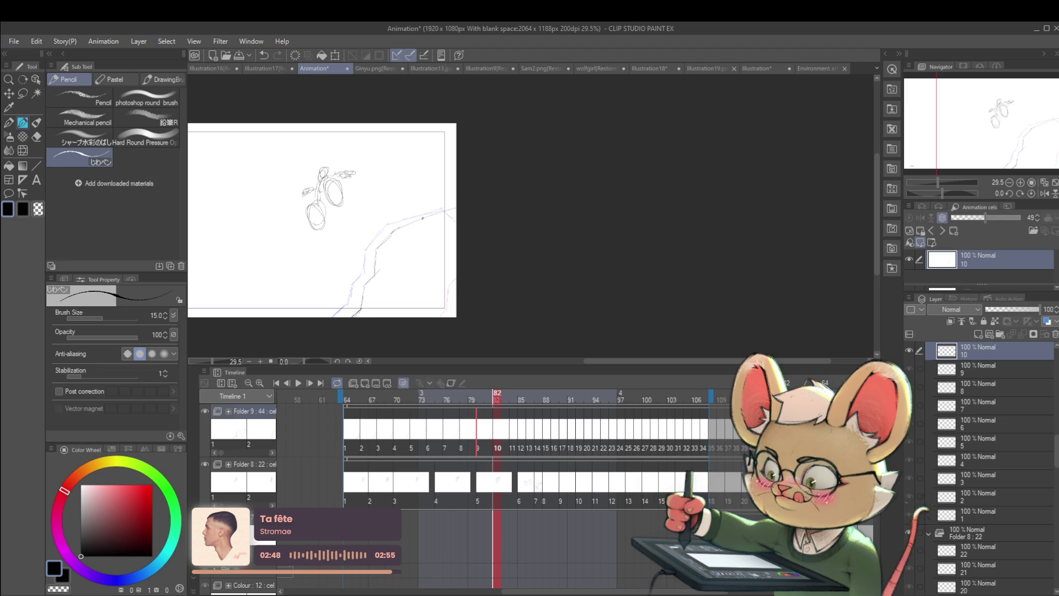
Draw the rising hill edge at frame 84, then add a short ground stroke on cel 12 at frame 85.
key(Right)
key(Right)
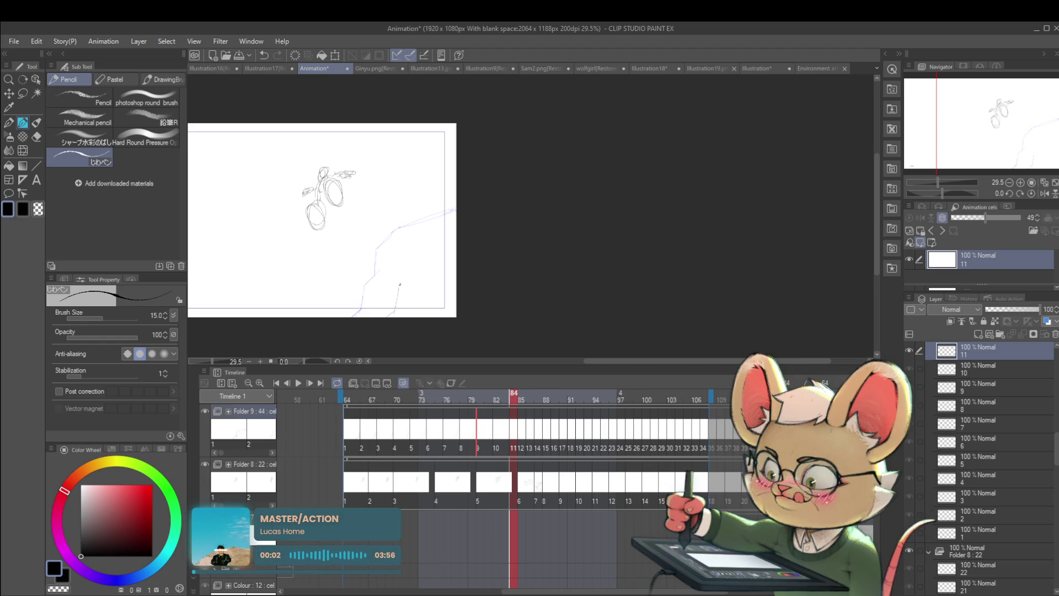
mouse_move(408, 260)
mouse_down()
mouse_move(409, 246)
mouse_move(433, 229)
mouse_up()
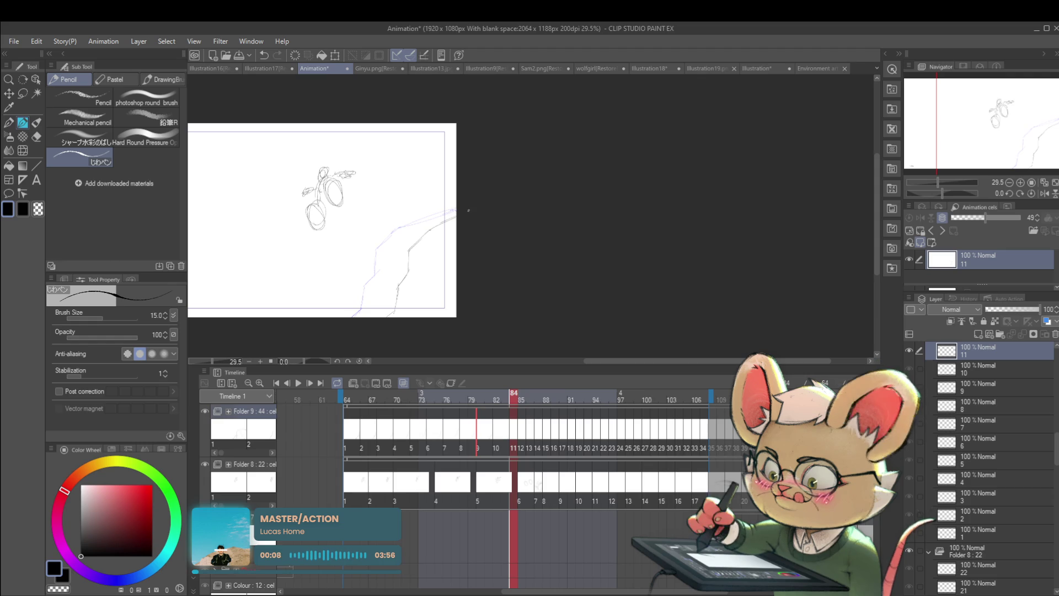
key(ctrl+Right)
key(alt+bracketleft)
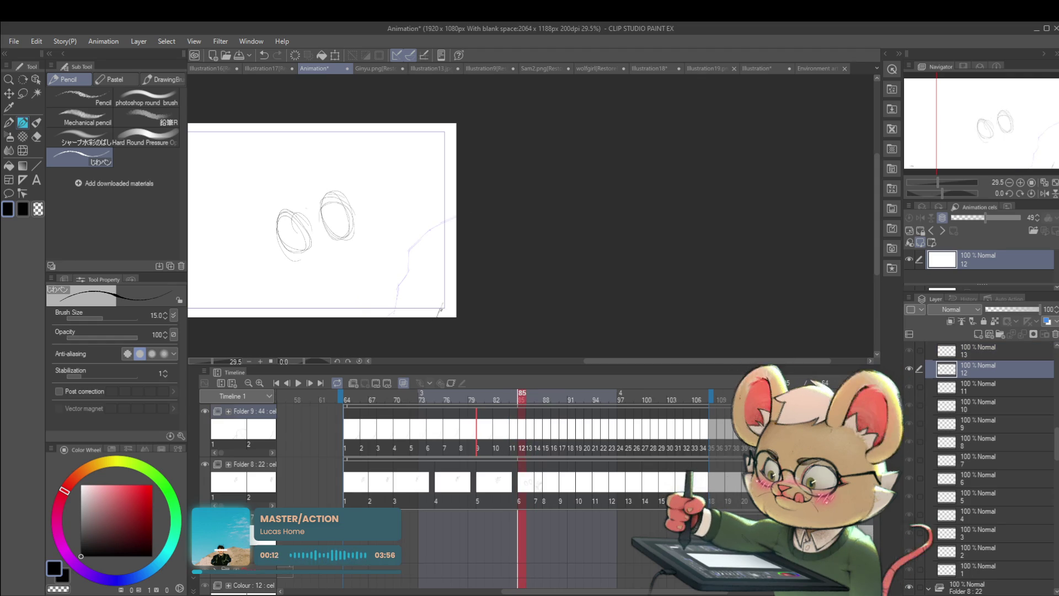
drag(439, 315, 443, 296)
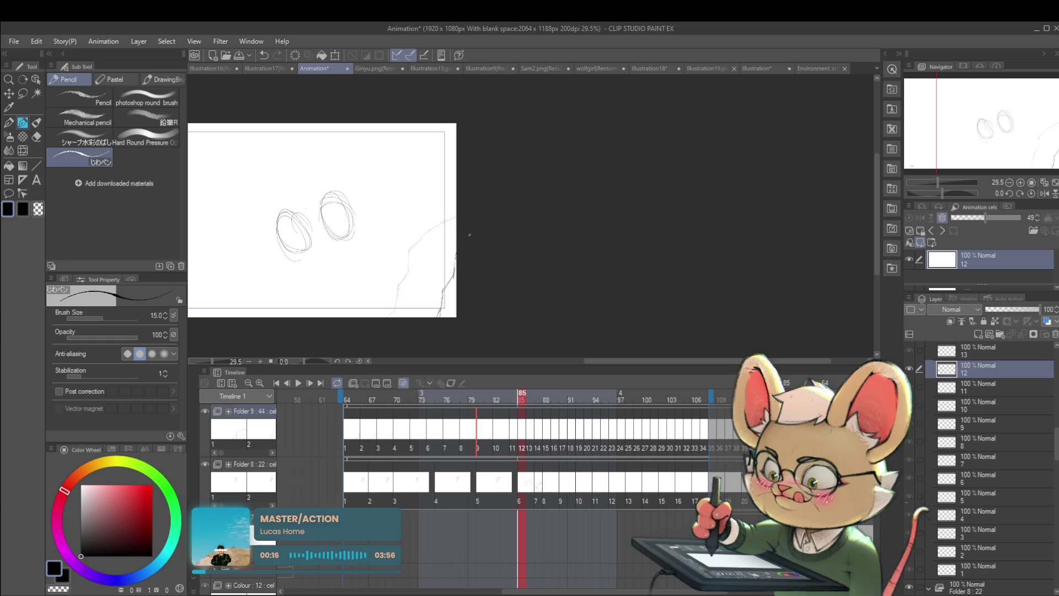
Play the animation with the view mirrored, then stop at frame 64 with Folder 9 active.
click(299, 385)
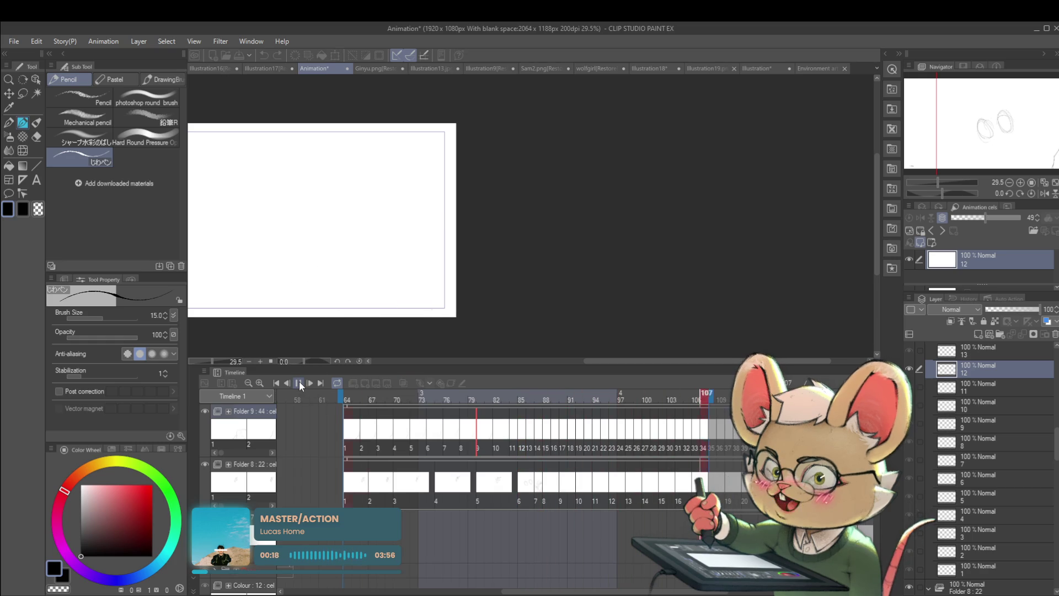
scroll(579, 234, down, 2)
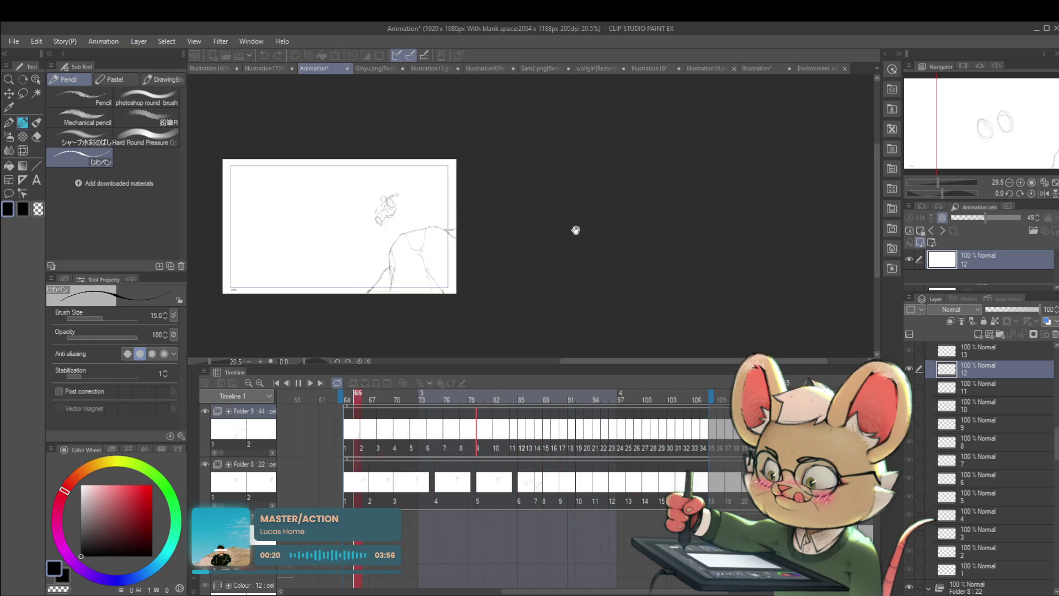
click(1045, 193)
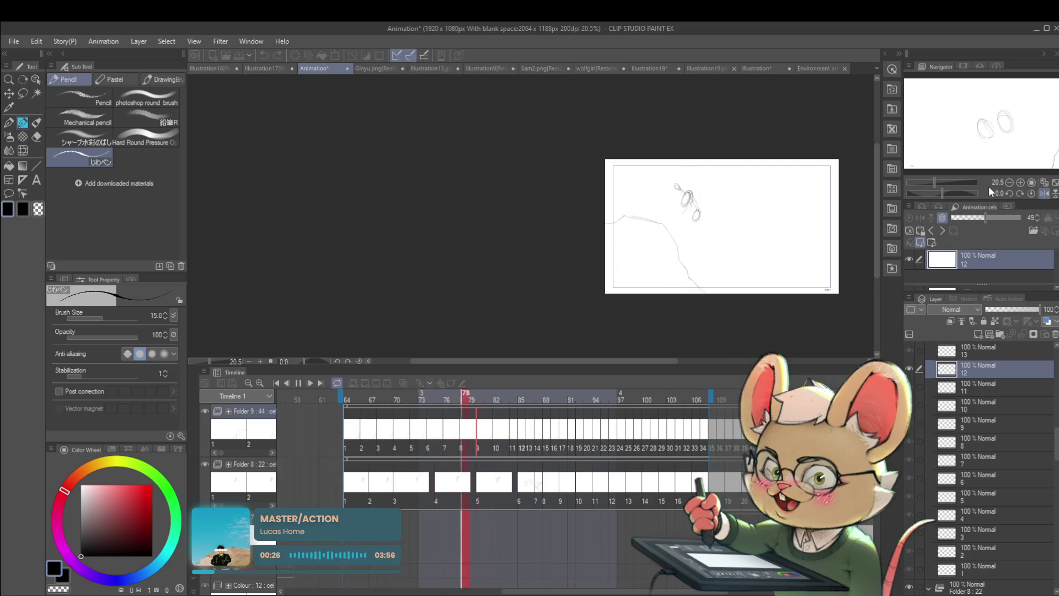
click(350, 449)
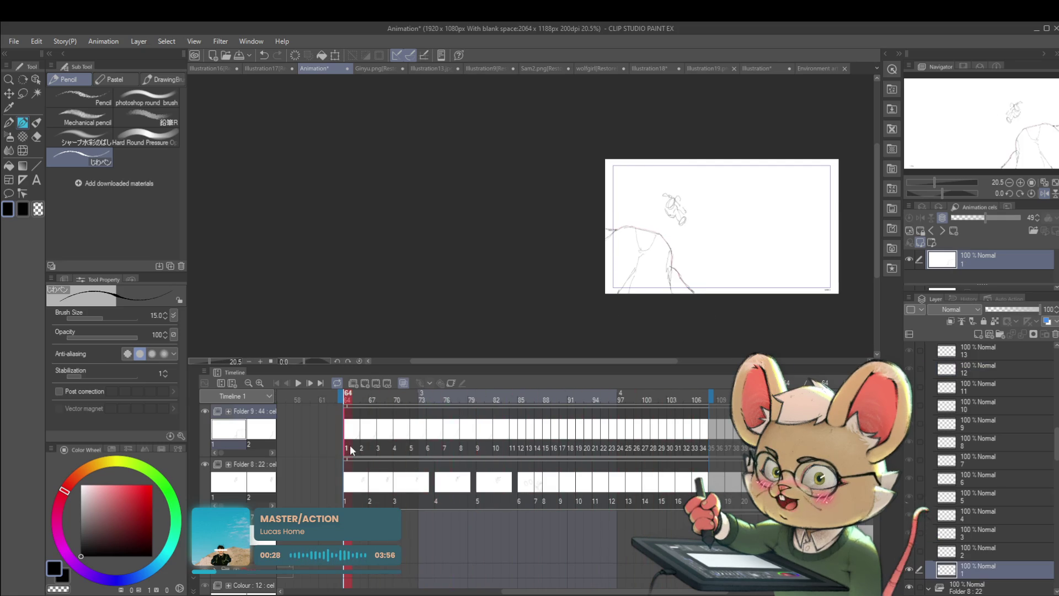
click(349, 458)
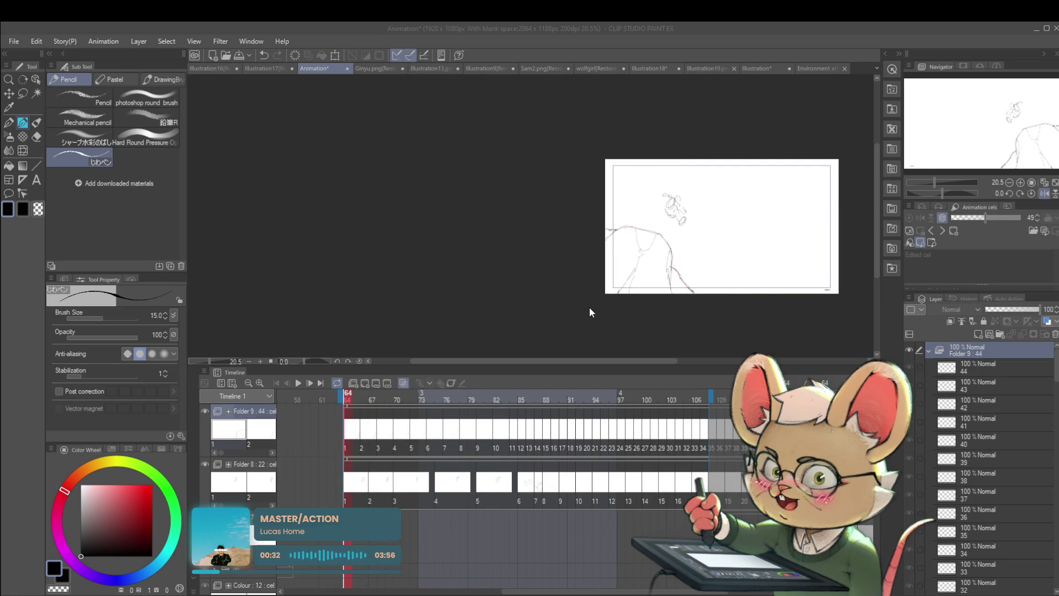
Insert new Folder 9 cels at frames 65–67 and hold cel 4 for two frames.
click(371, 439)
key(Right)
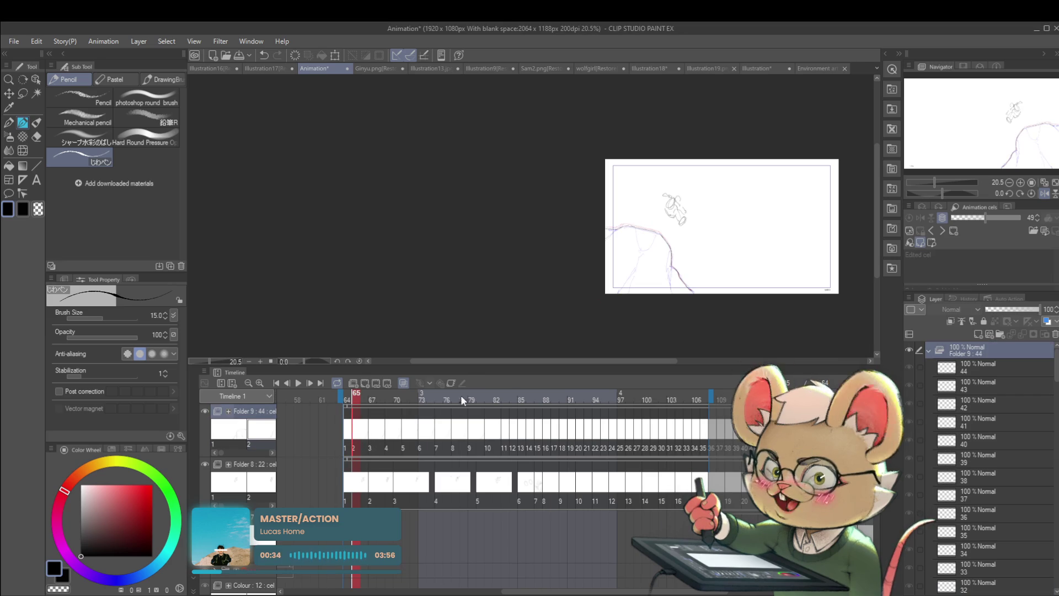
key(Right)
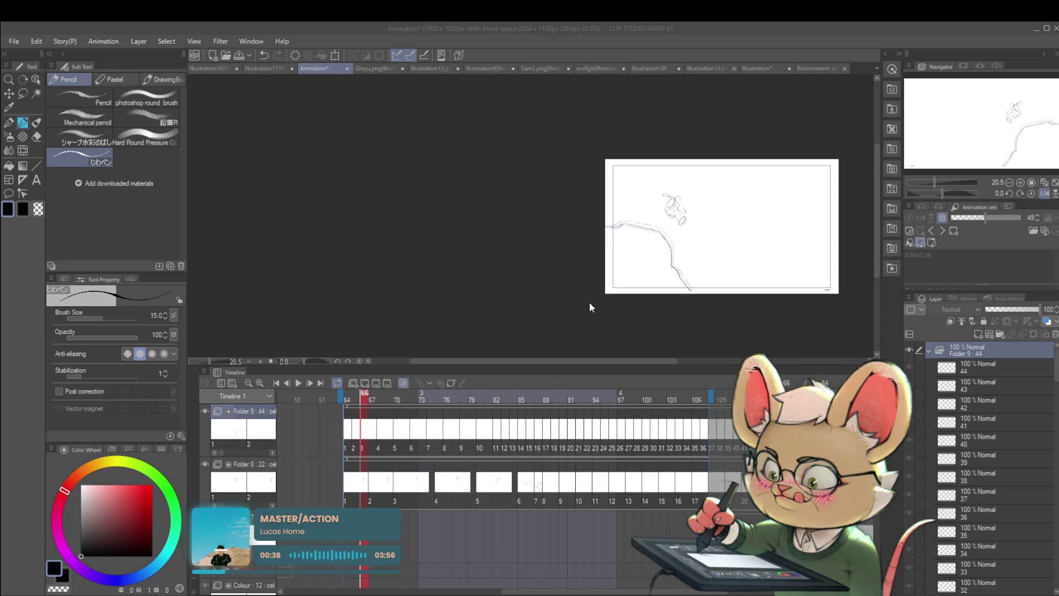
click(376, 452)
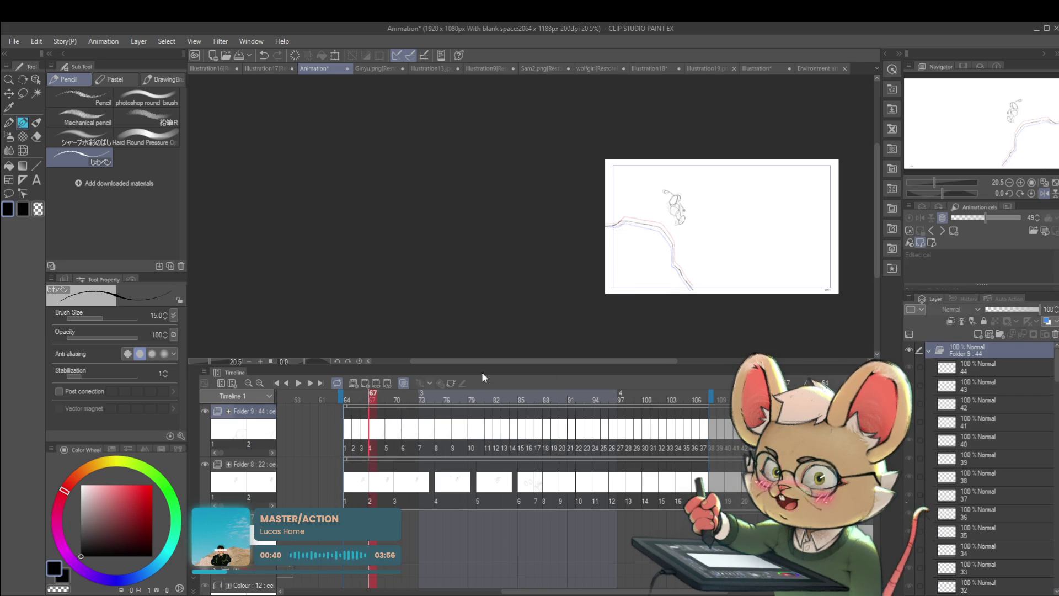
key(Insert)
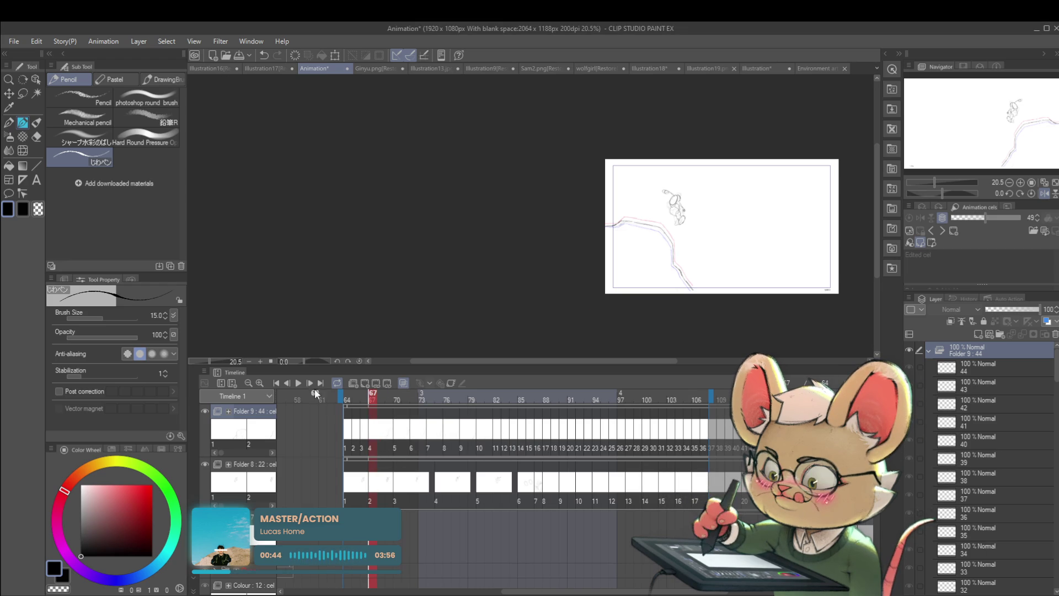
Play the retimed animation and flip the canvas view back to normal.
click(298, 382)
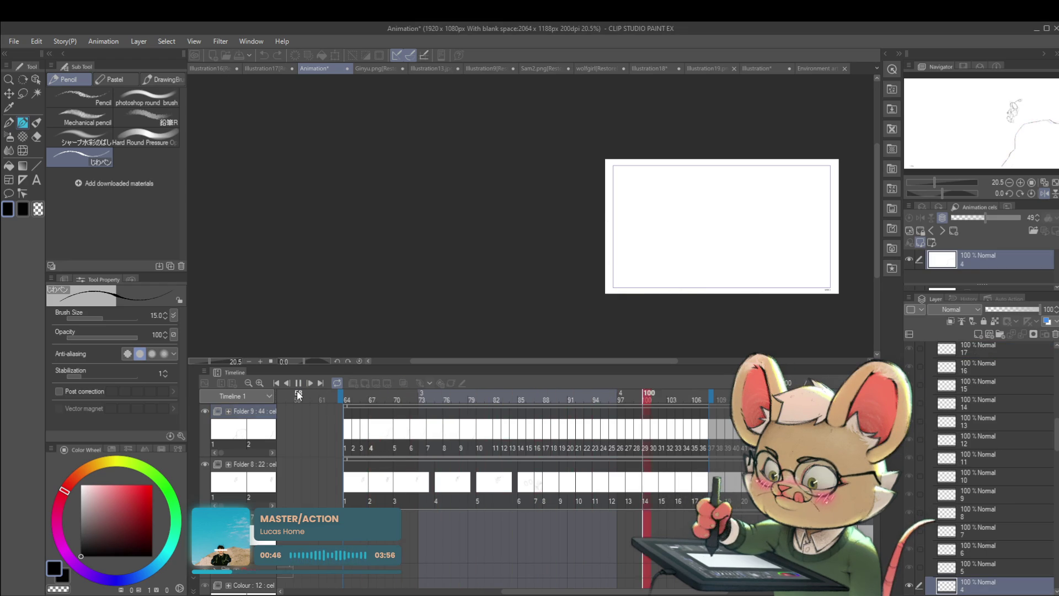
click(1043, 194)
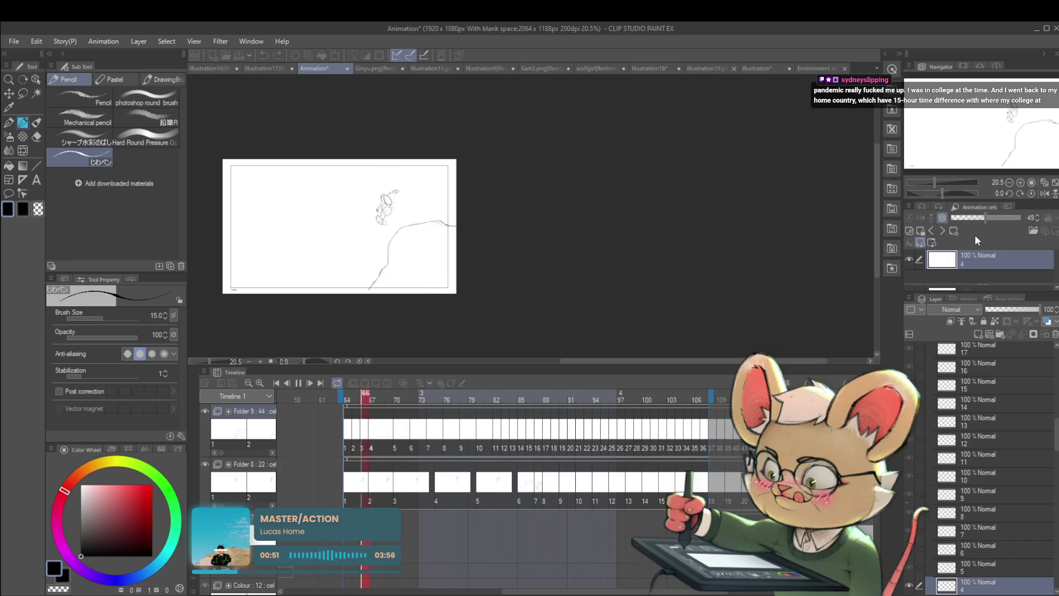
click(297, 384)
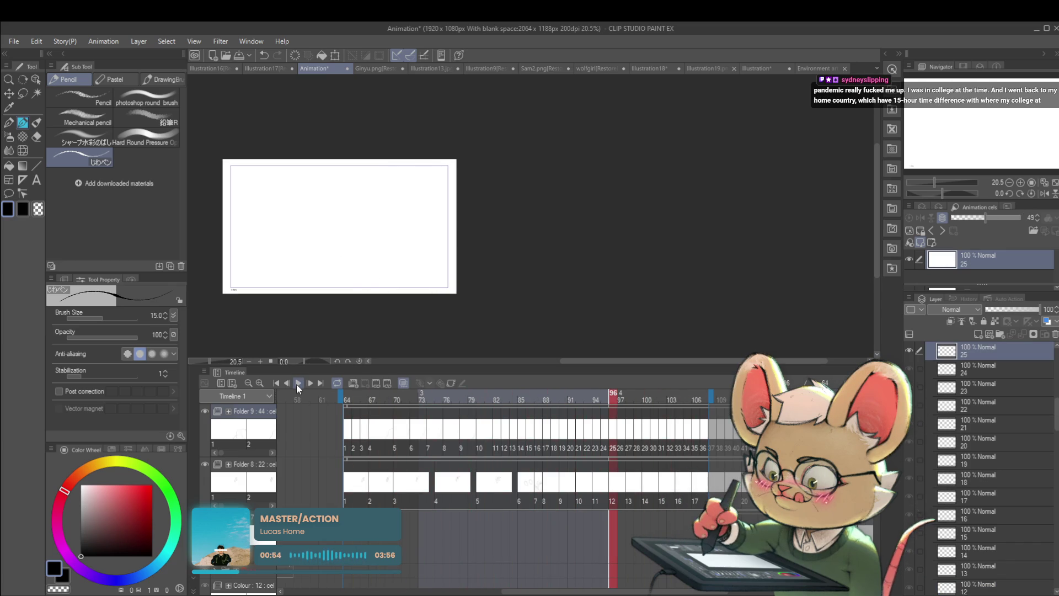
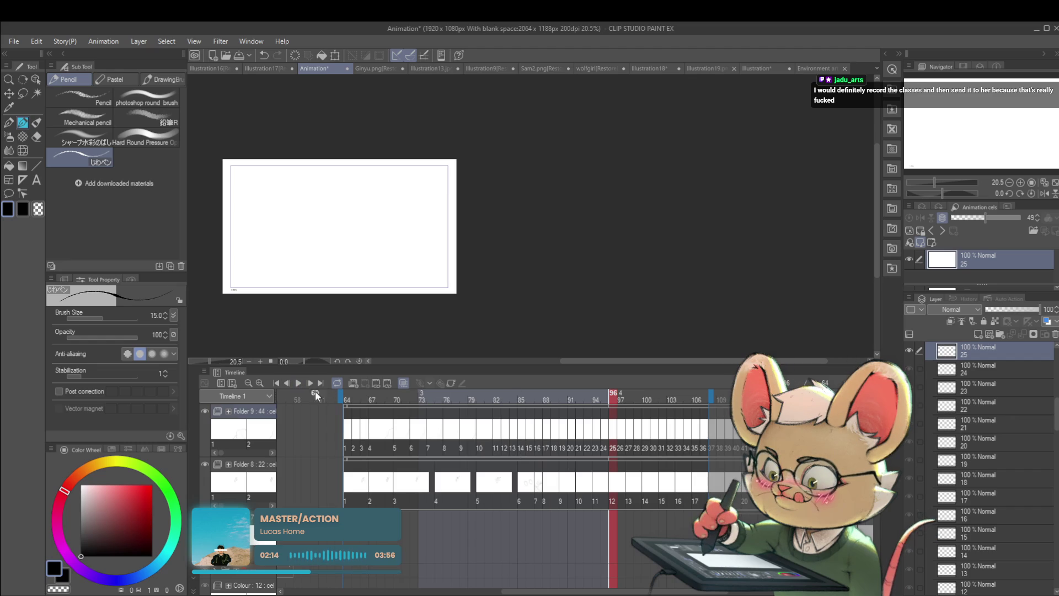
Play the rough jump animation, pause it, and step forward and back between drawn cels.
click(298, 385)
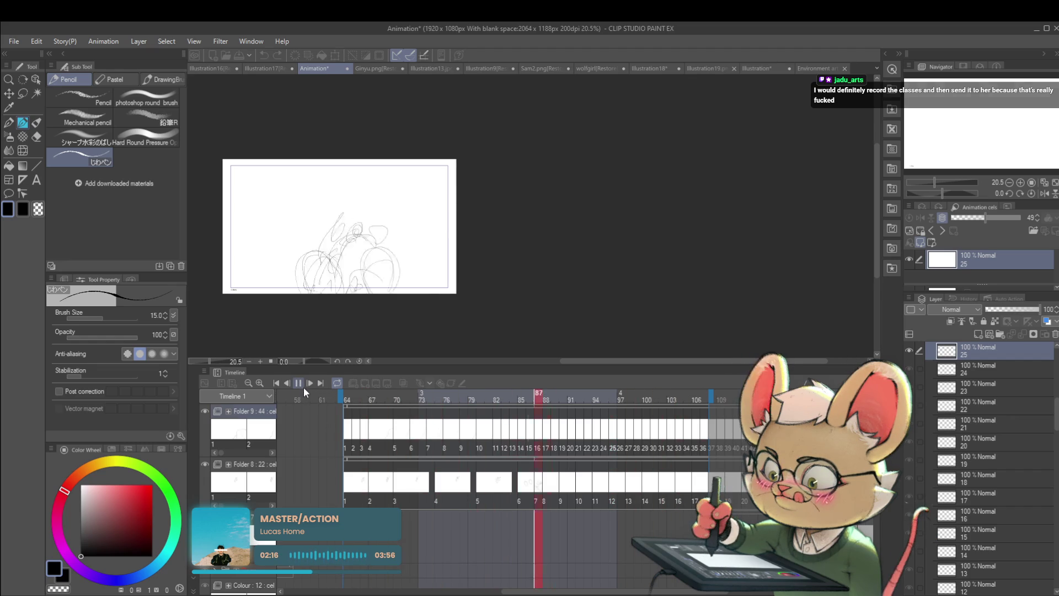
click(300, 384)
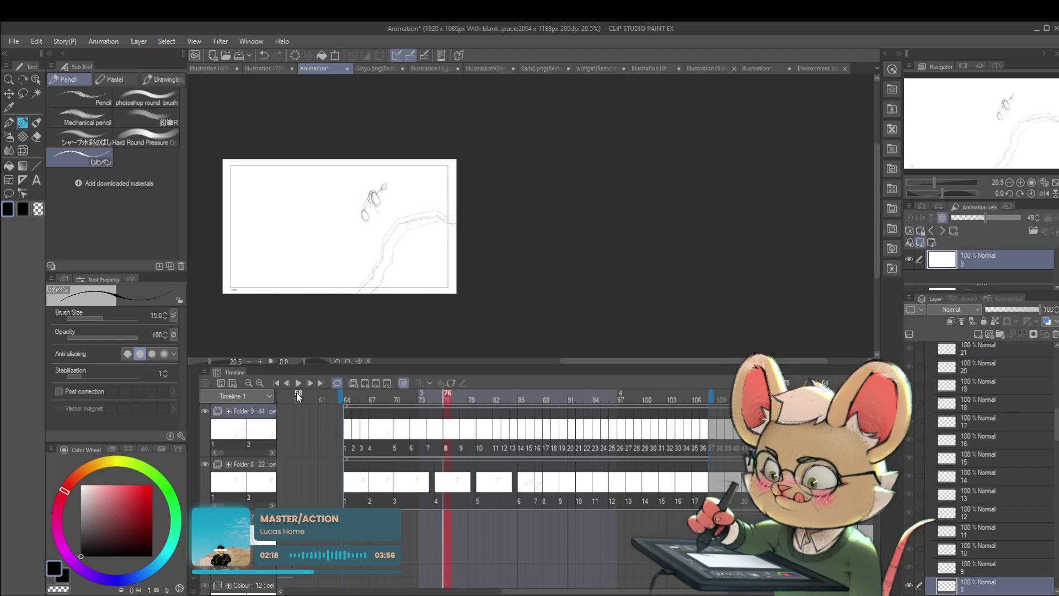
key(Right)
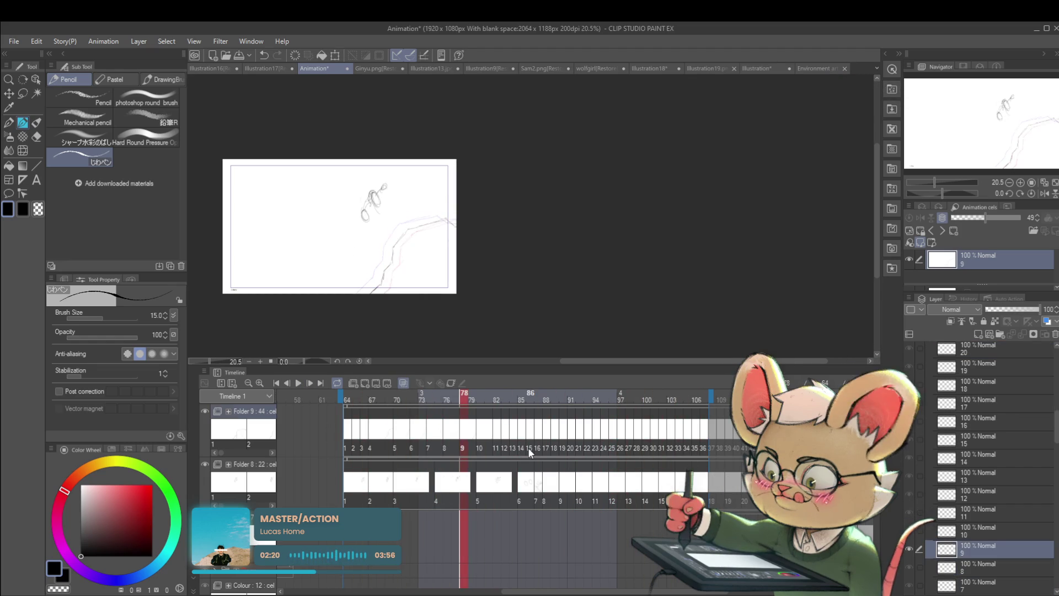
key(Left)
key(Left)
key(Left)
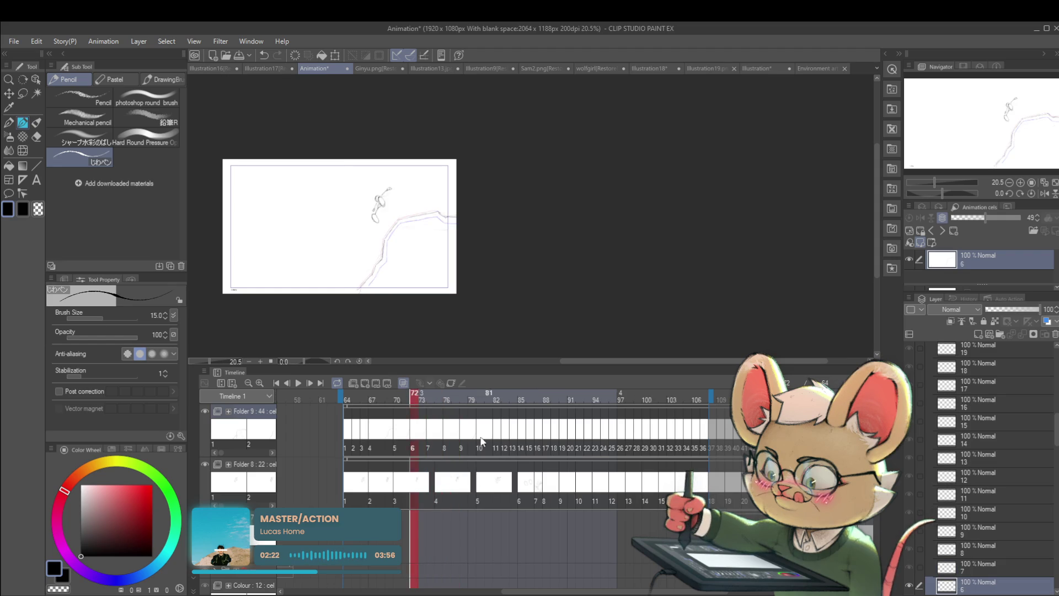
Play from frame 68 to 77, then scroll the timeline right and play the later frames.
click(380, 436)
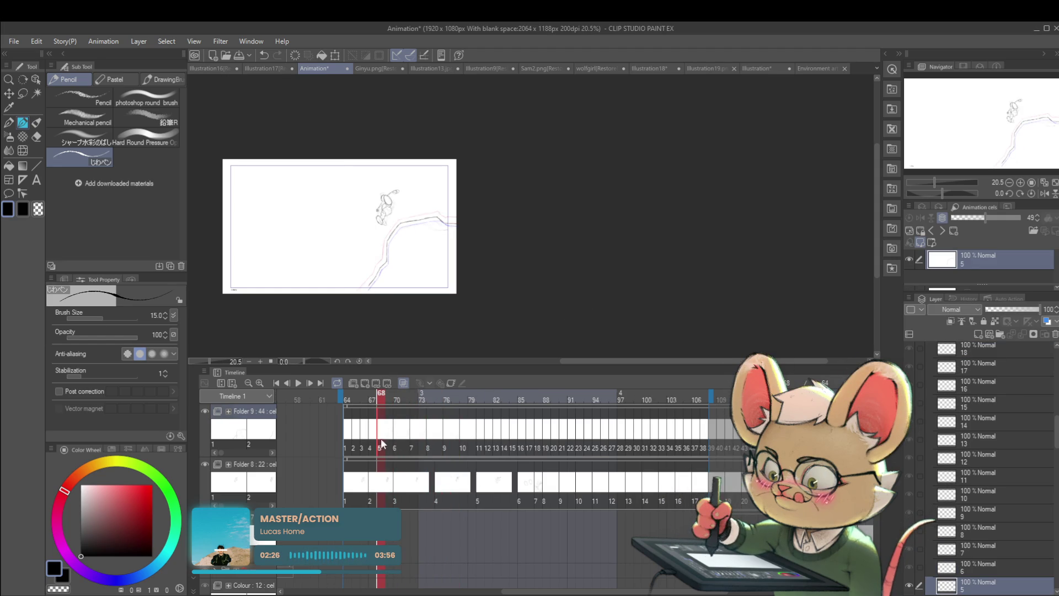
click(297, 387)
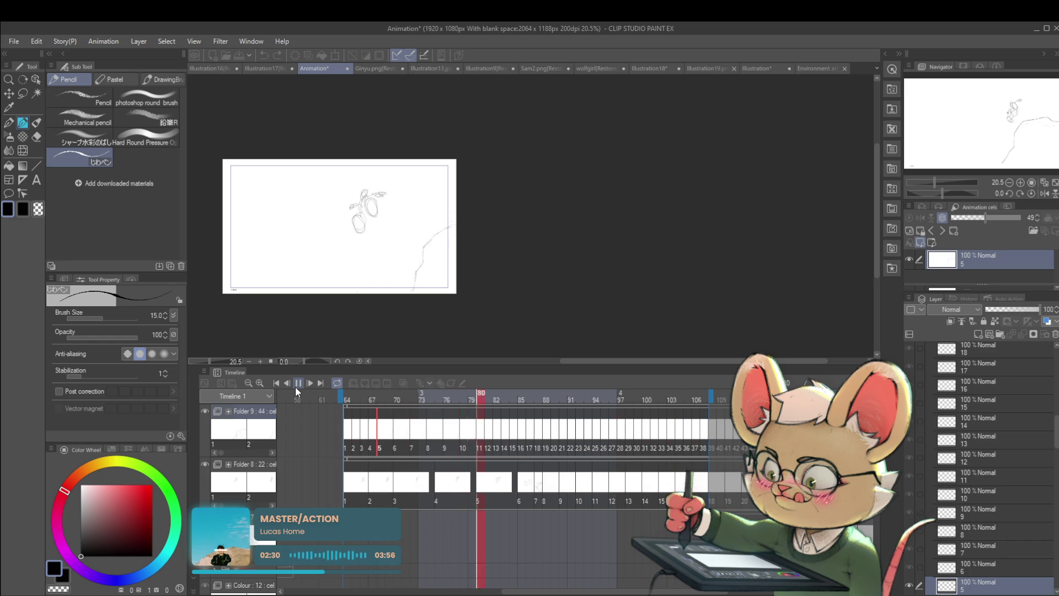
click(297, 384)
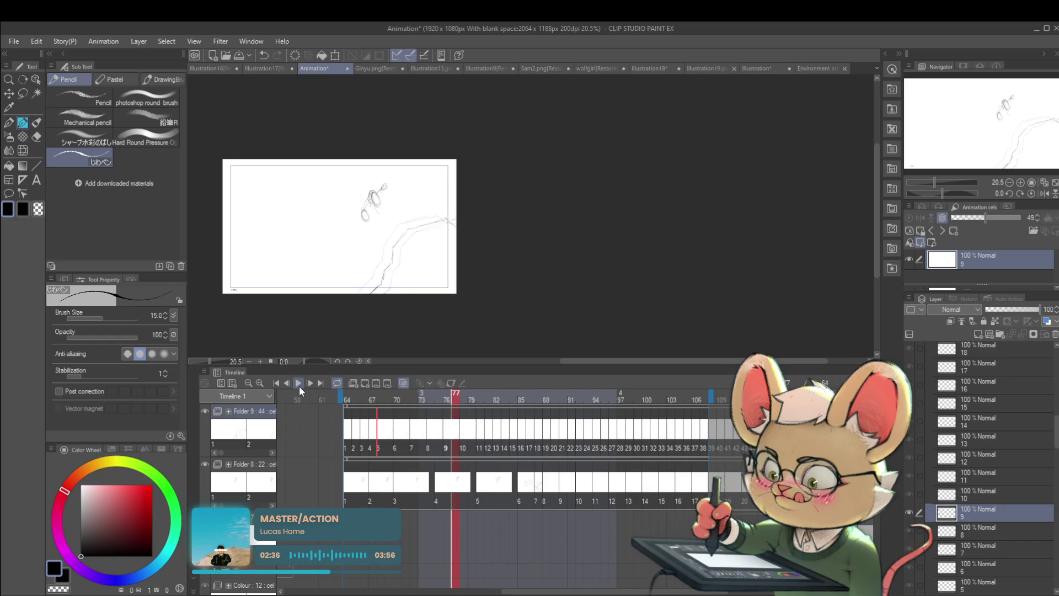
drag(665, 592, 801, 592)
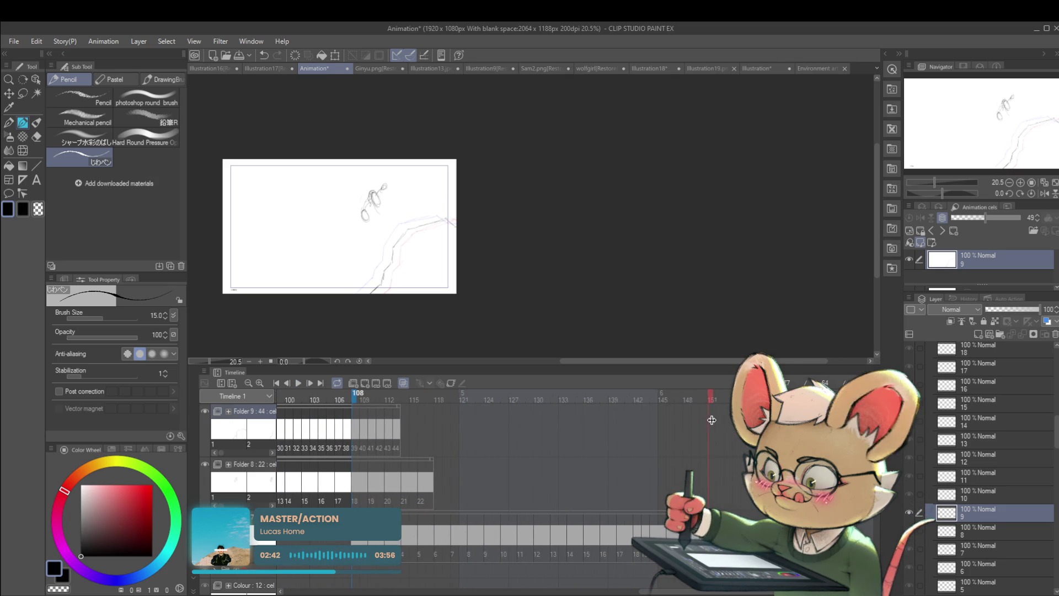
click(298, 382)
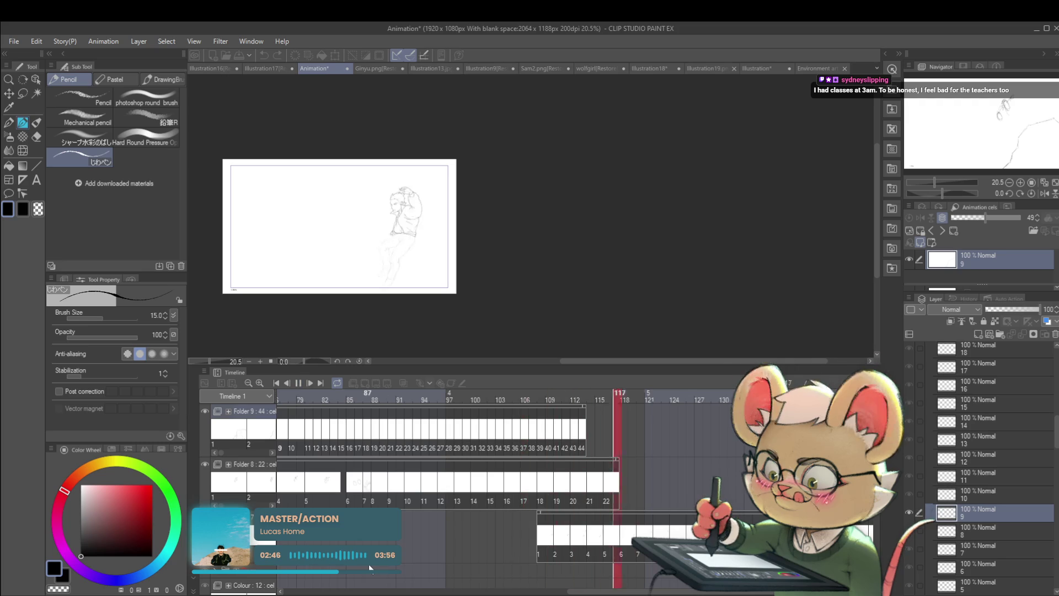
Scroll down to the Roughs track, jump to frame 121, and play the rough sketch animation.
click(298, 383)
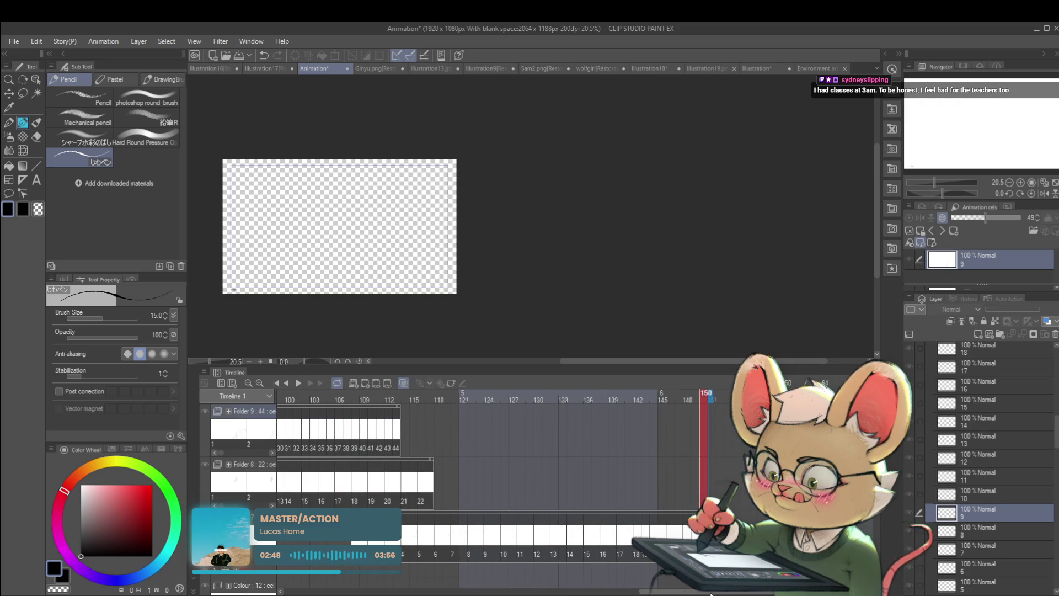
scroll(441, 485, down, 5)
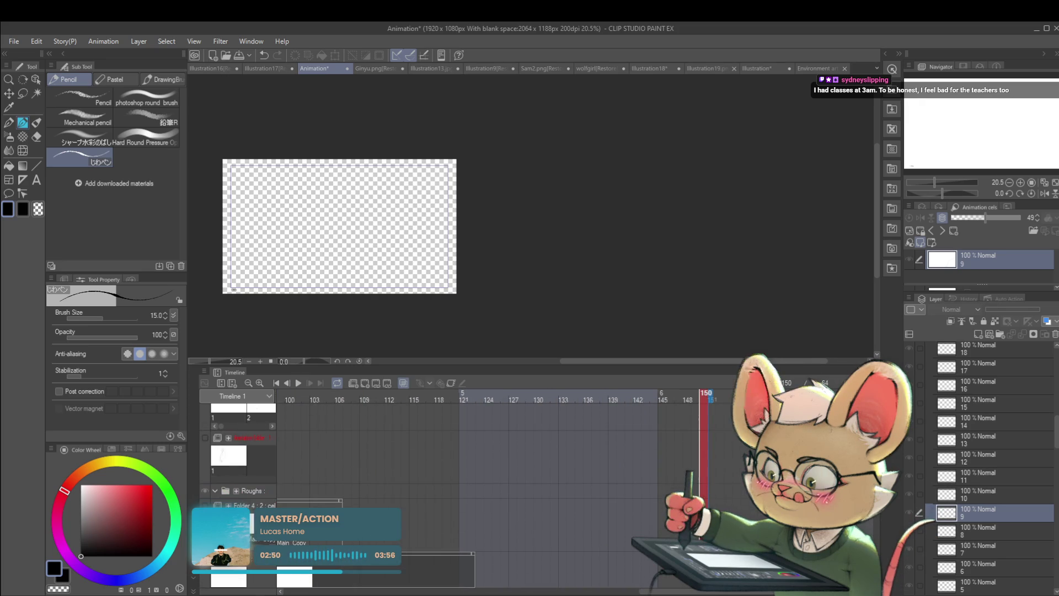
click(461, 572)
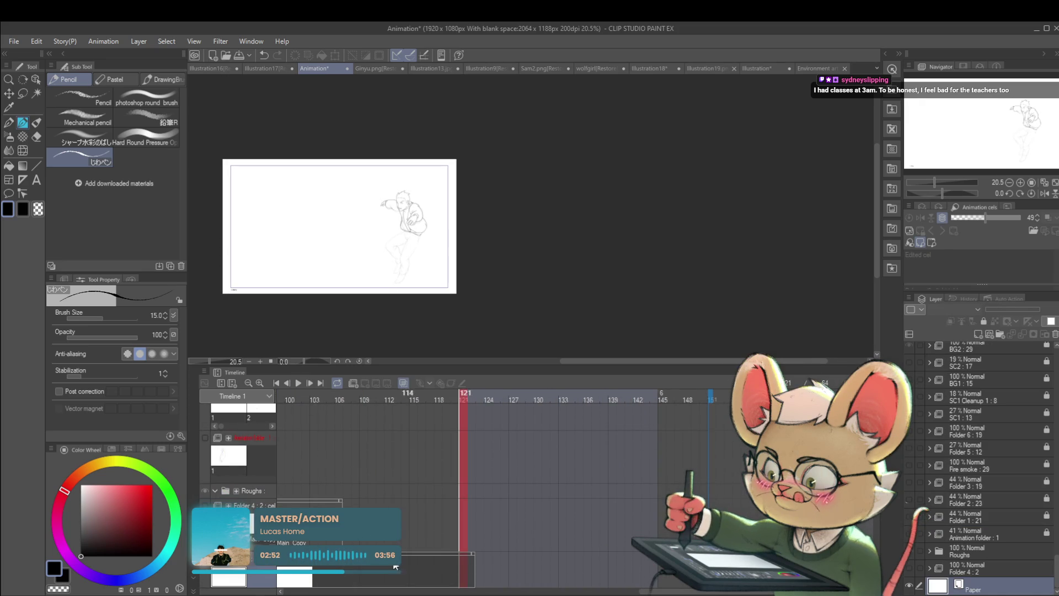
click(474, 561)
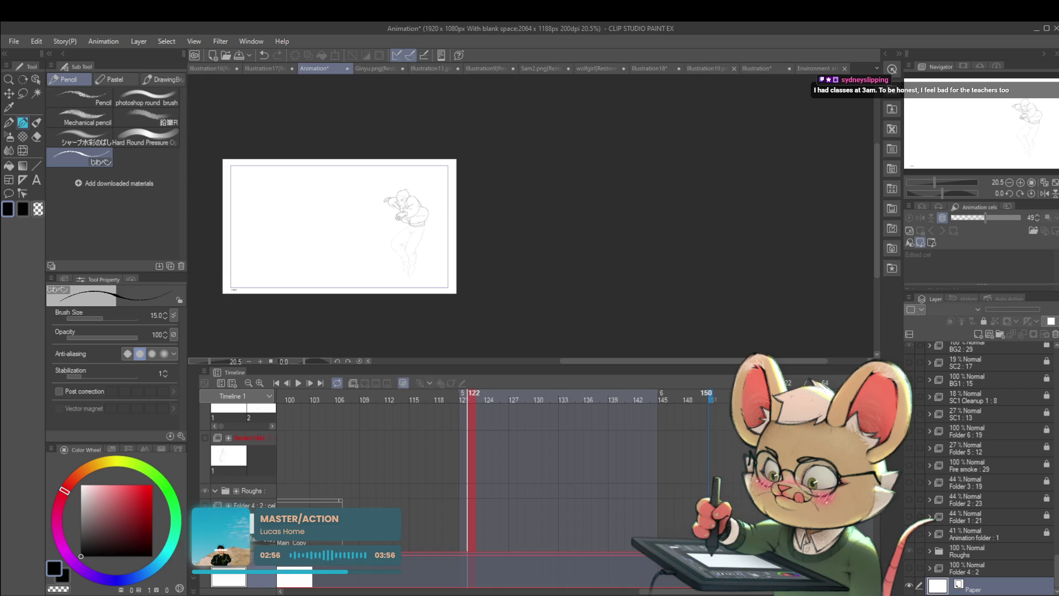
click(303, 376)
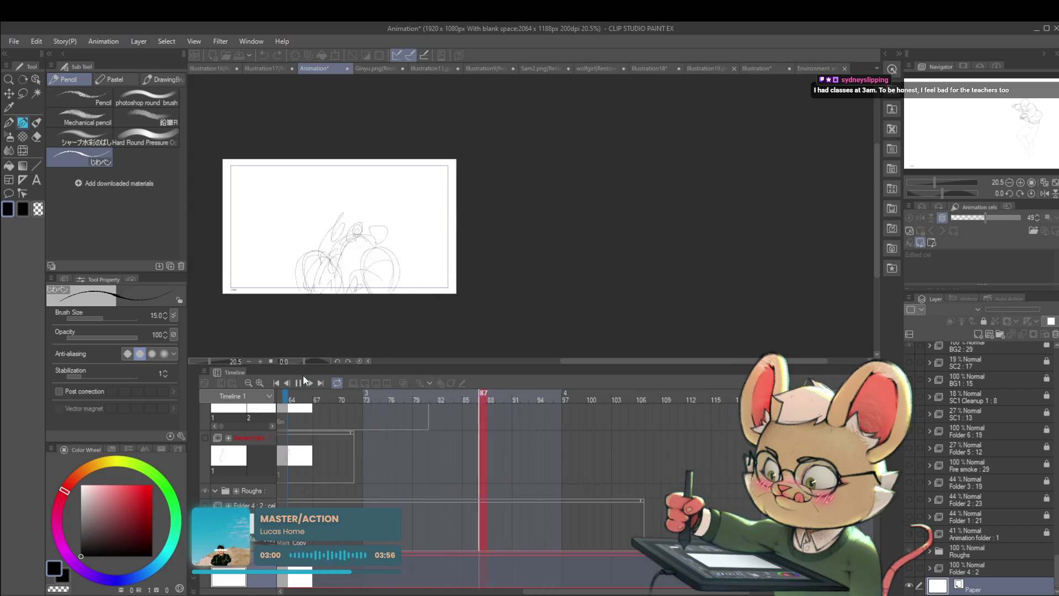
Review the roughs with the canvas mirrored horizontally, flip it back, and stop playback.
click(1044, 193)
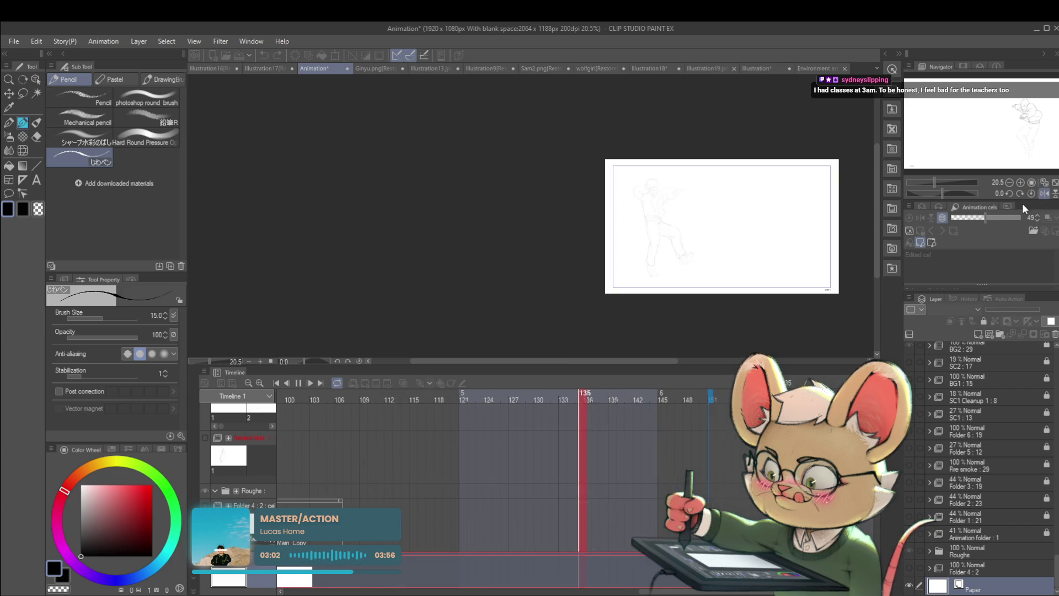
click(296, 387)
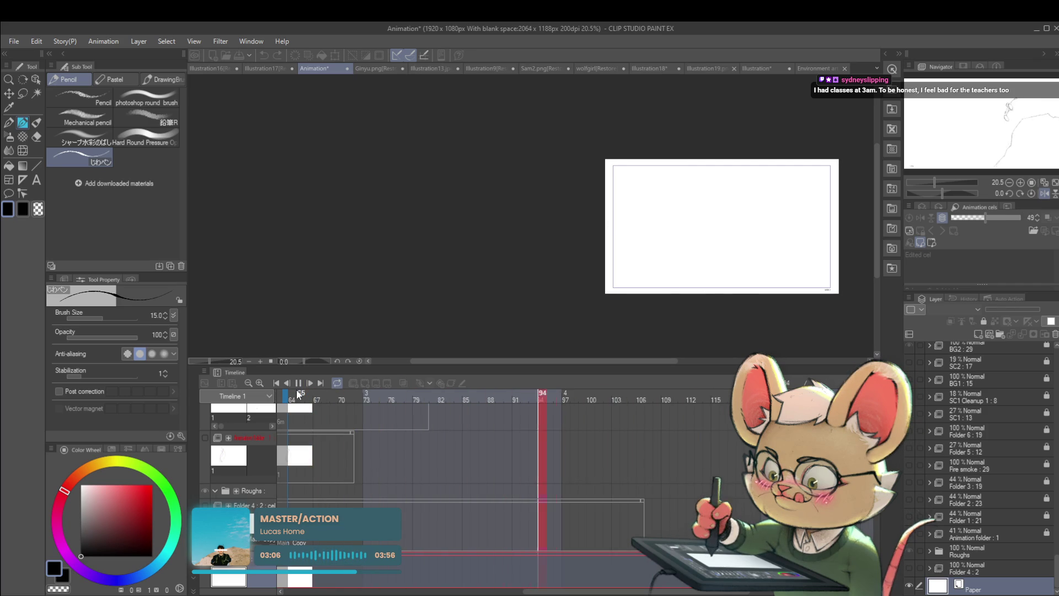
click(1043, 194)
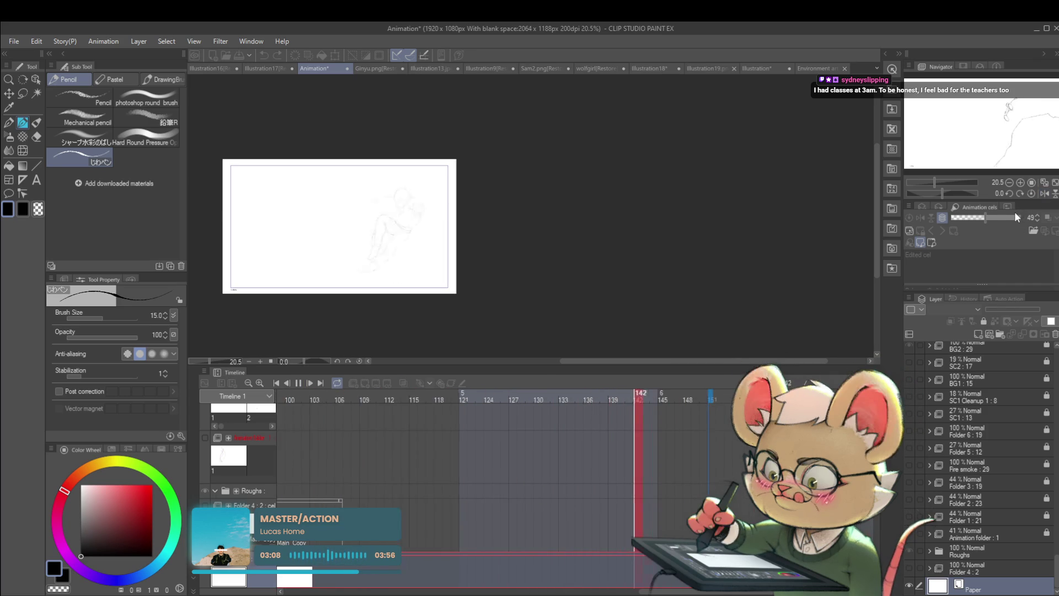
click(298, 382)
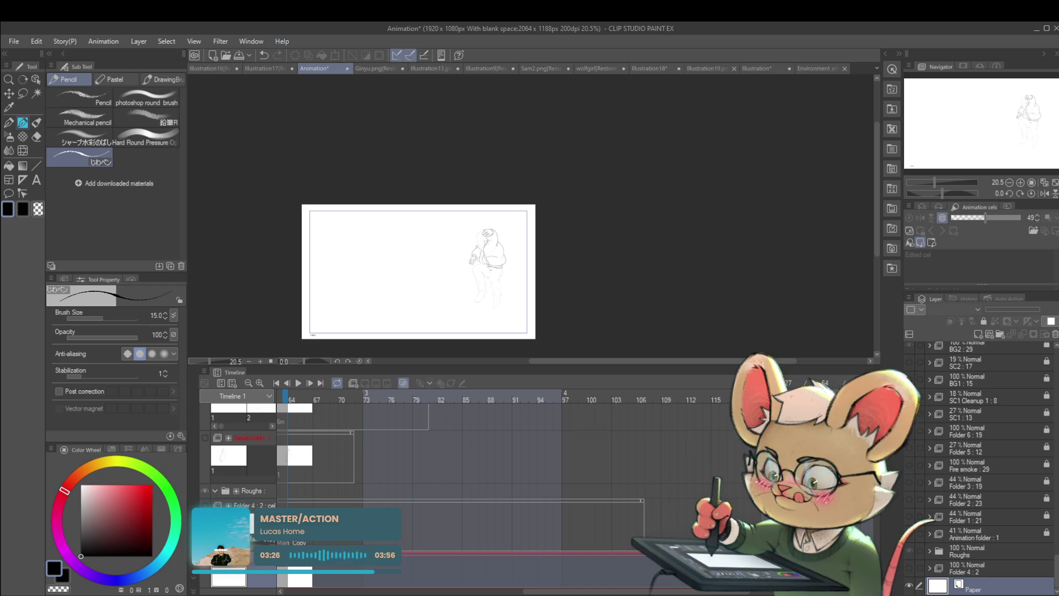
scroll(879, 550, up, 3)
Select the first Folder 9 jump cel and play the jump through to frame 110.
scroll(878, 550, up, 3)
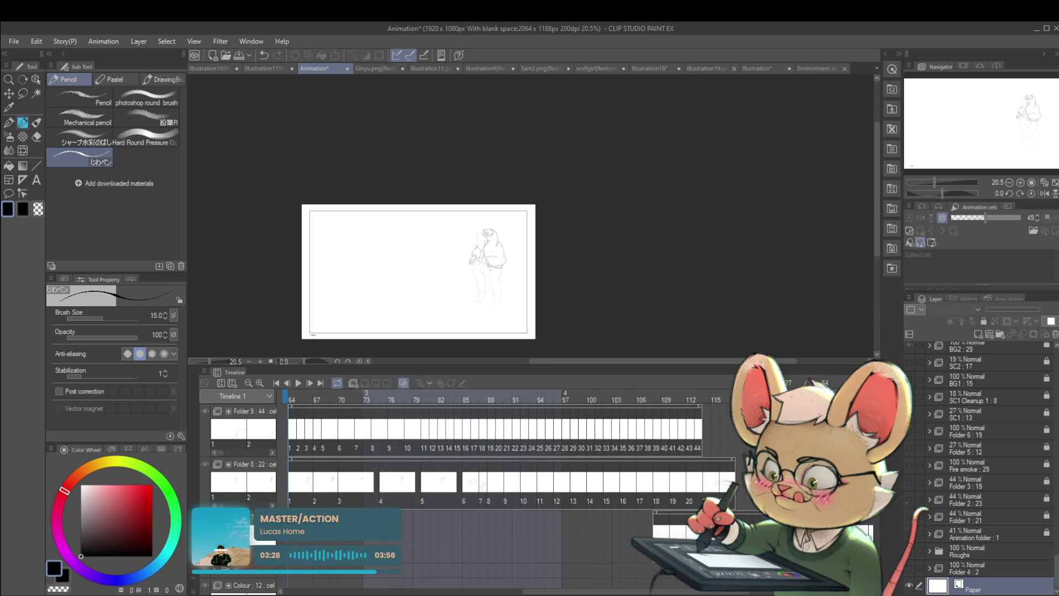
click(293, 448)
click(297, 383)
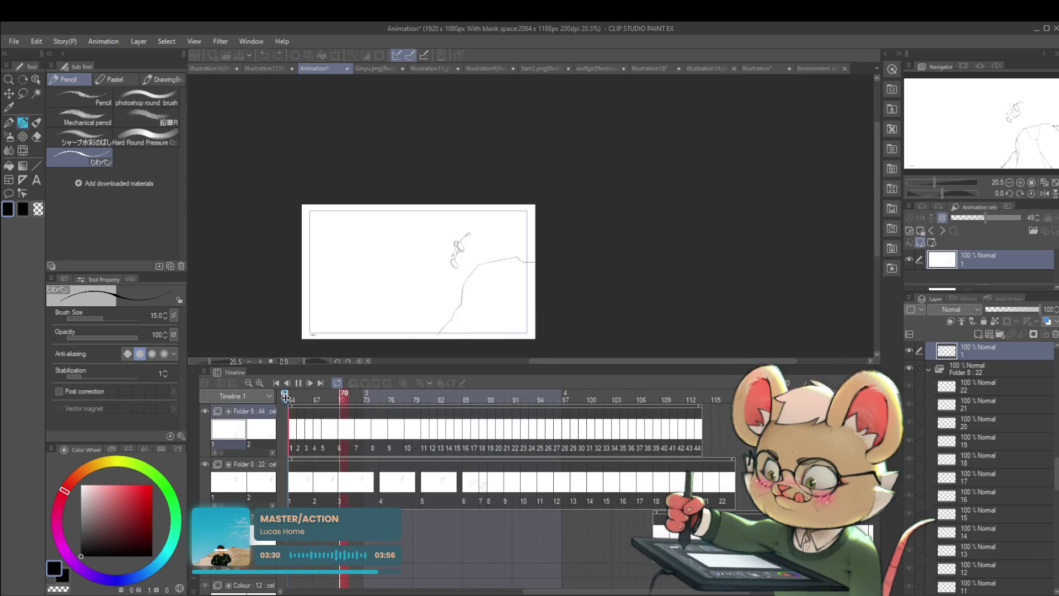
key(Return)
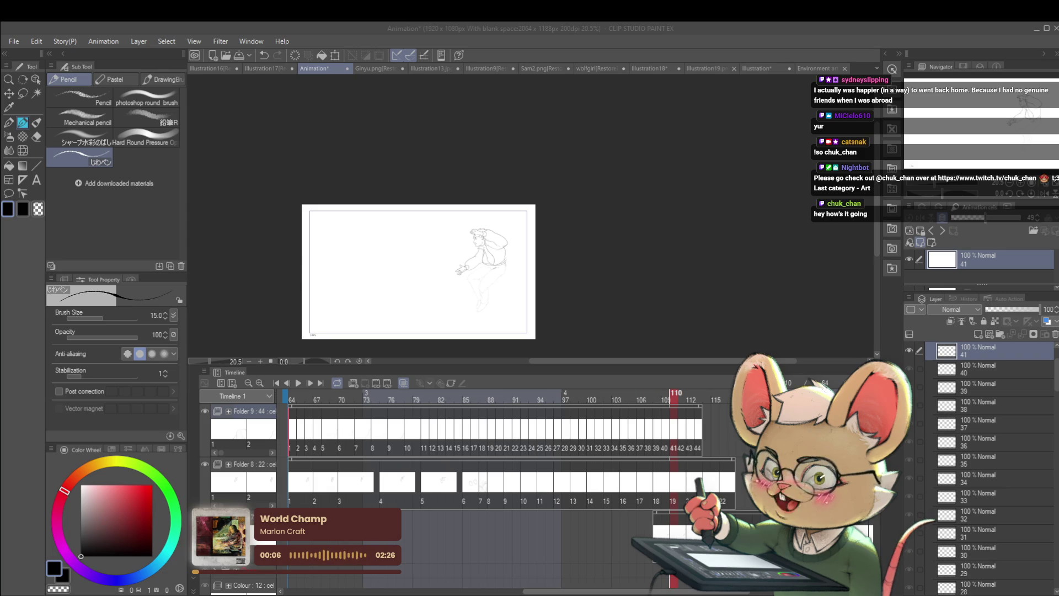
Scroll the timeline back, enlarge the canvas area, and play the jump until frame 130.
scroll(496, 441, left, 5)
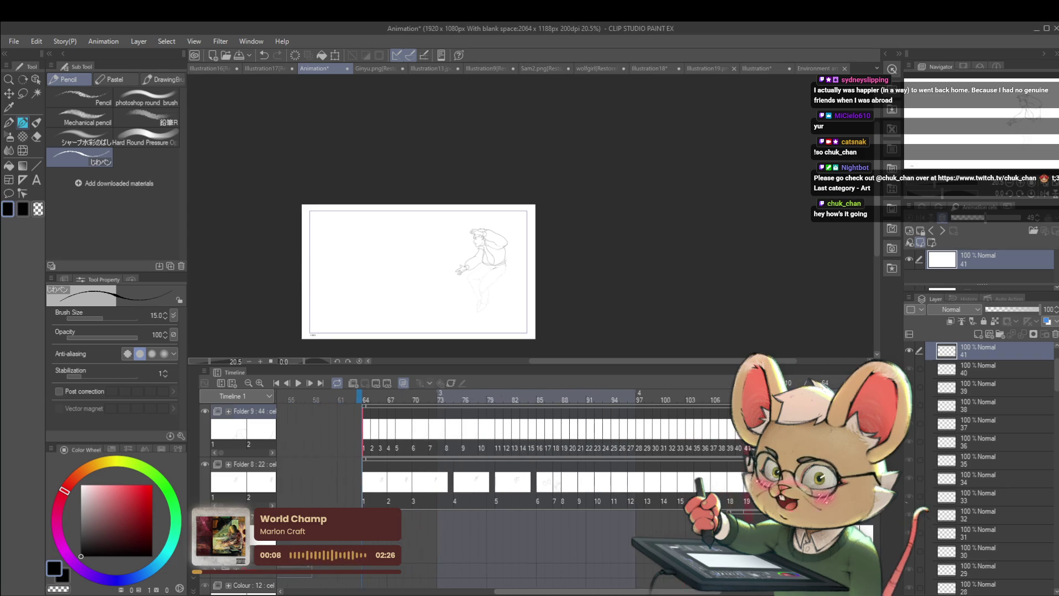
scroll(496, 442, left, 1)
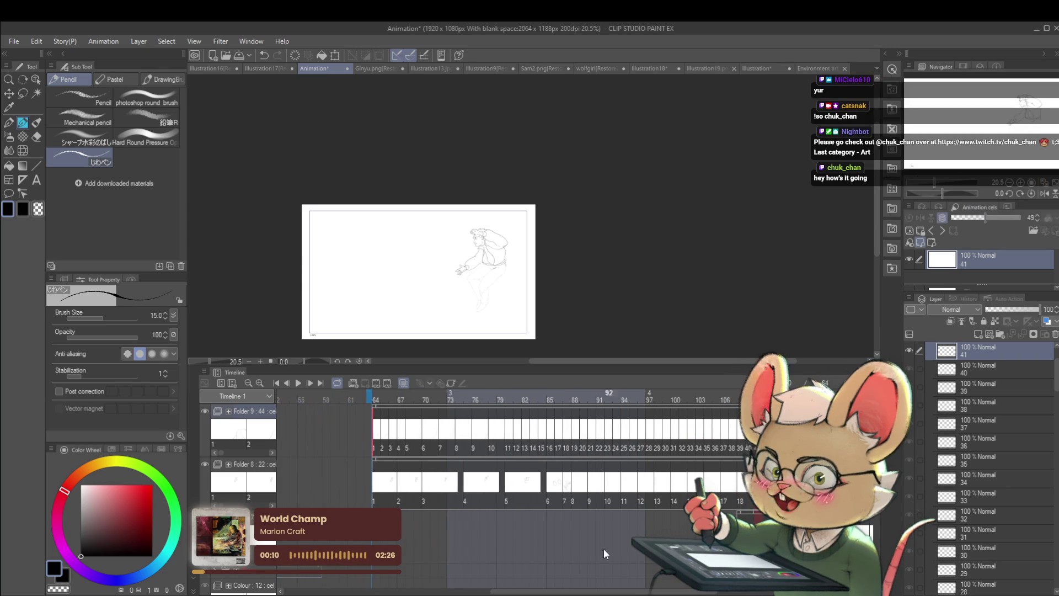
scroll(531, 257, up, 1)
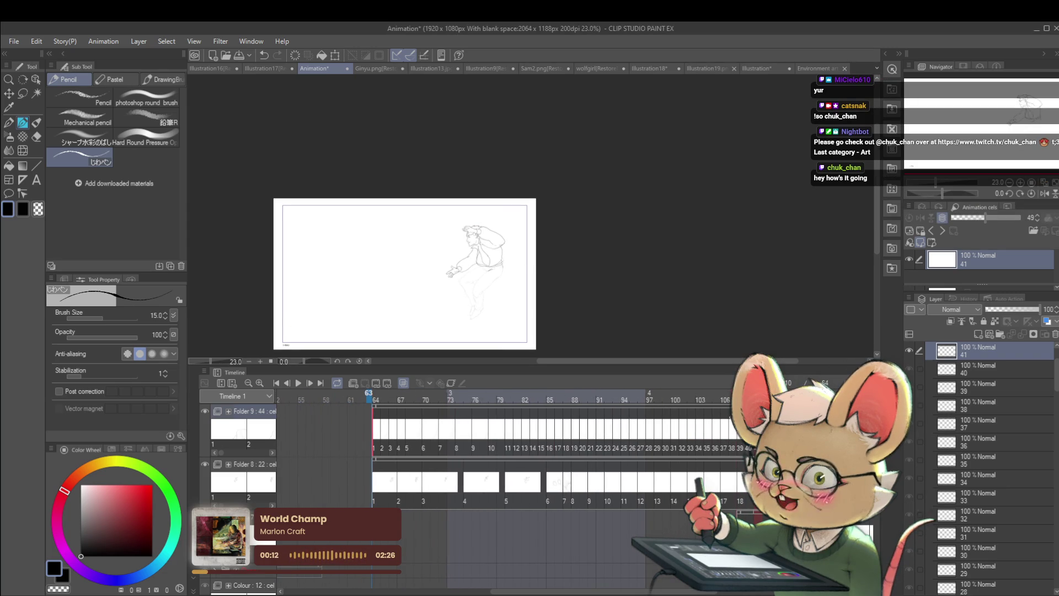
scroll(525, 292, up, 3)
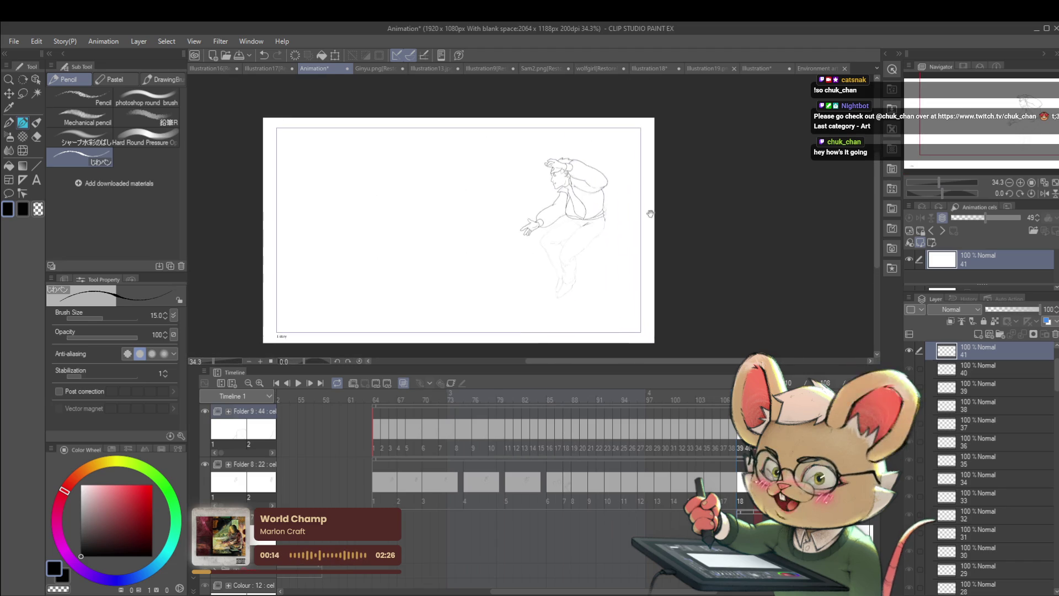
drag(551, 365, 552, 485)
click(298, 503)
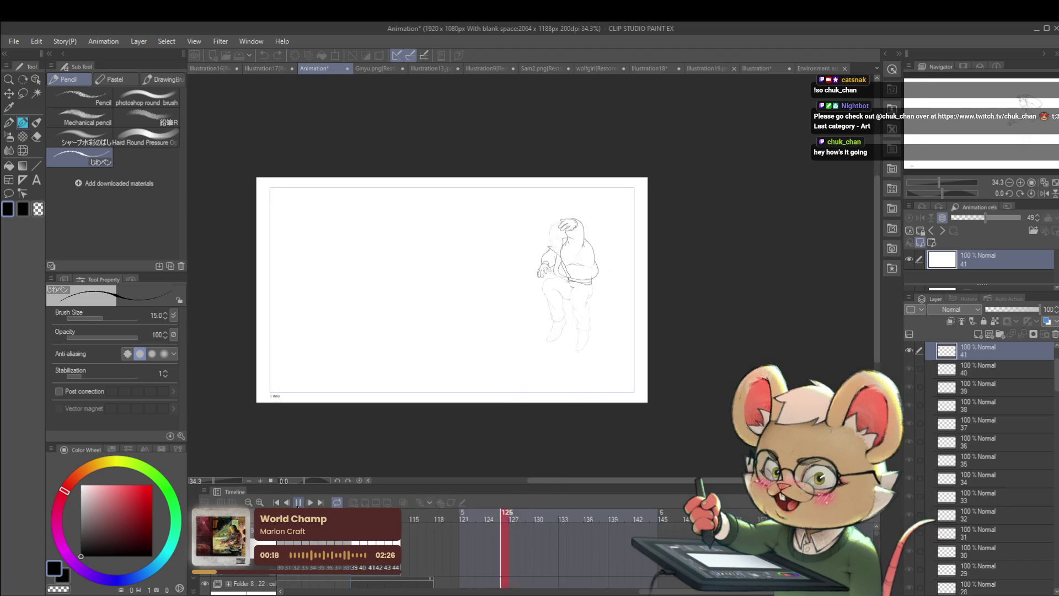
key(Return)
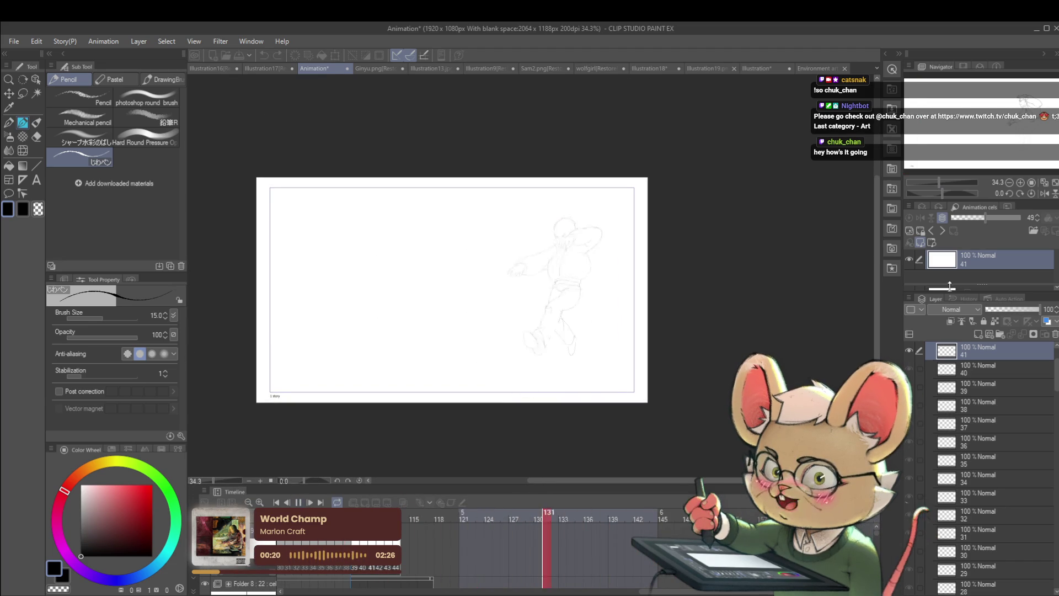
Mirror the view, replay the jump, then show the Colour cel track at frame 115.
click(1044, 193)
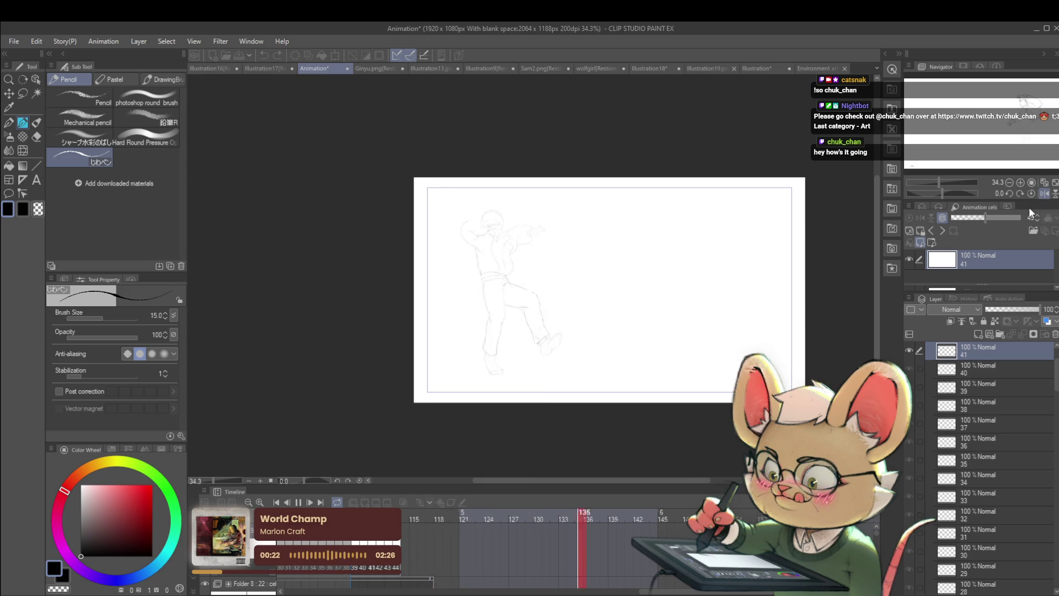
key(Return)
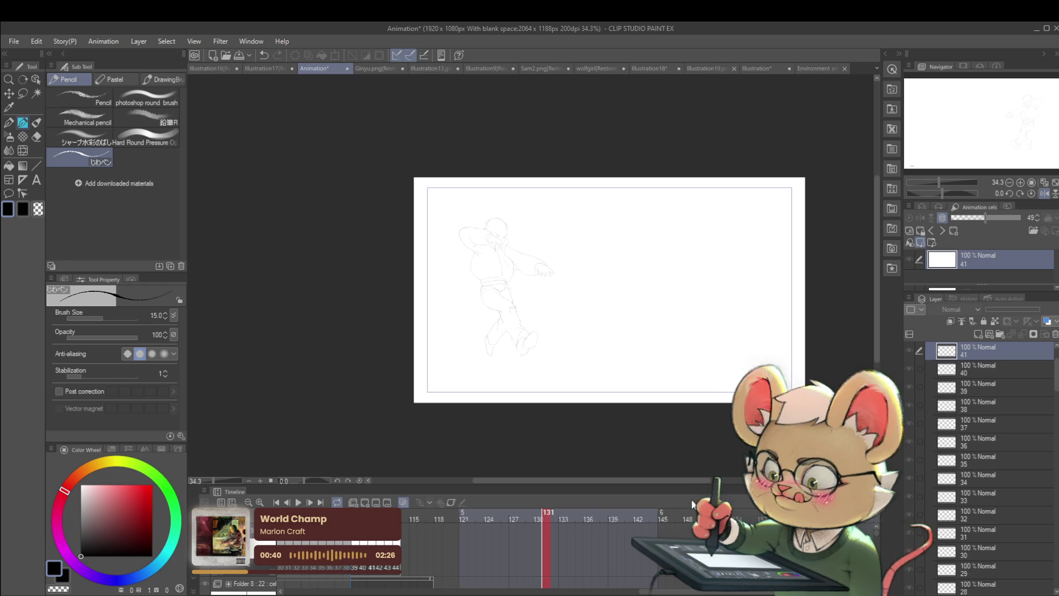
click(299, 502)
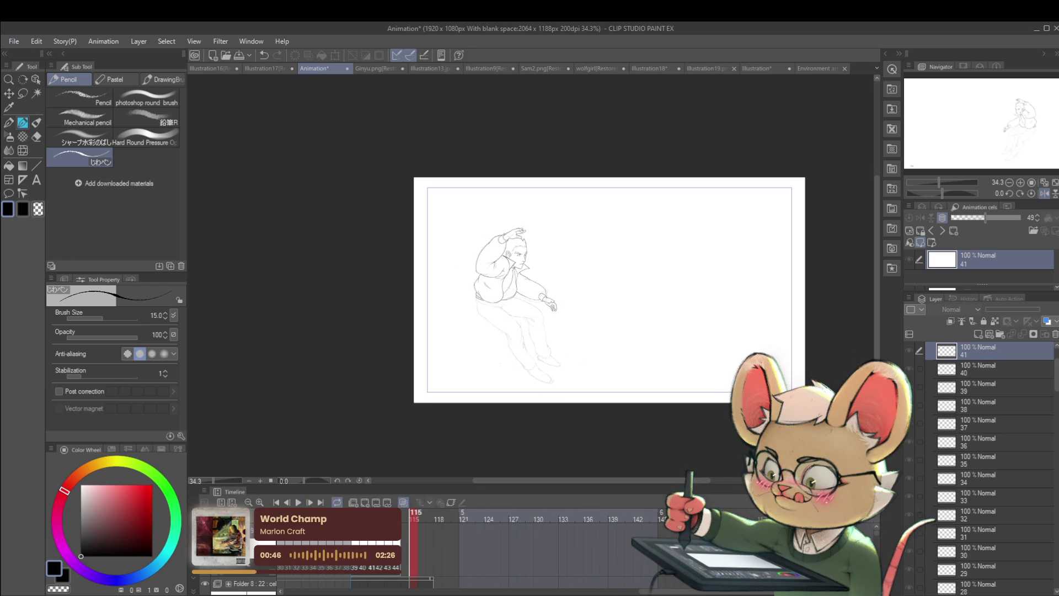
click(877, 533)
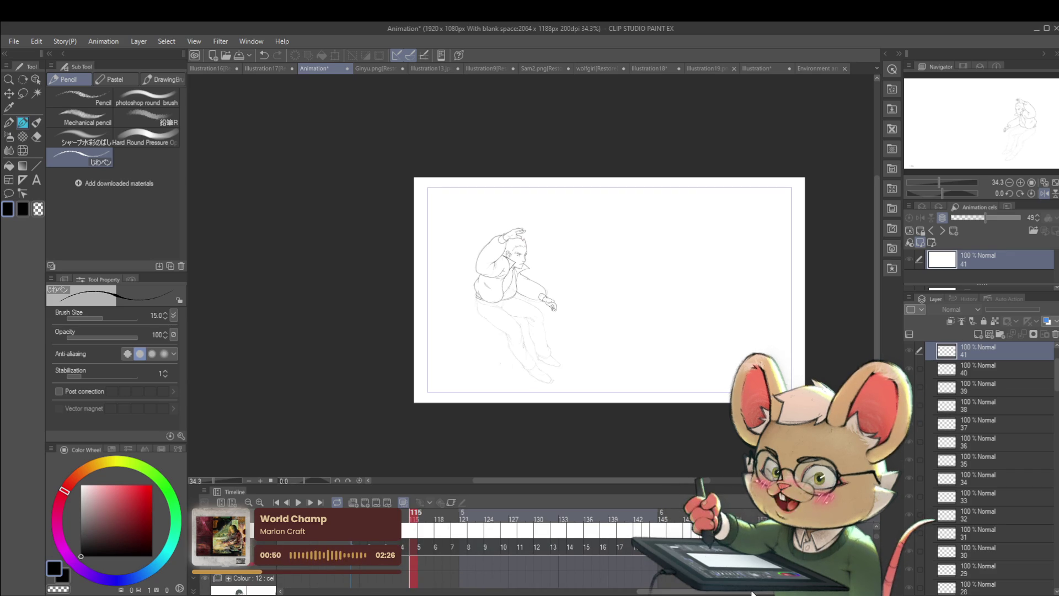
scroll(876, 537, left, 3)
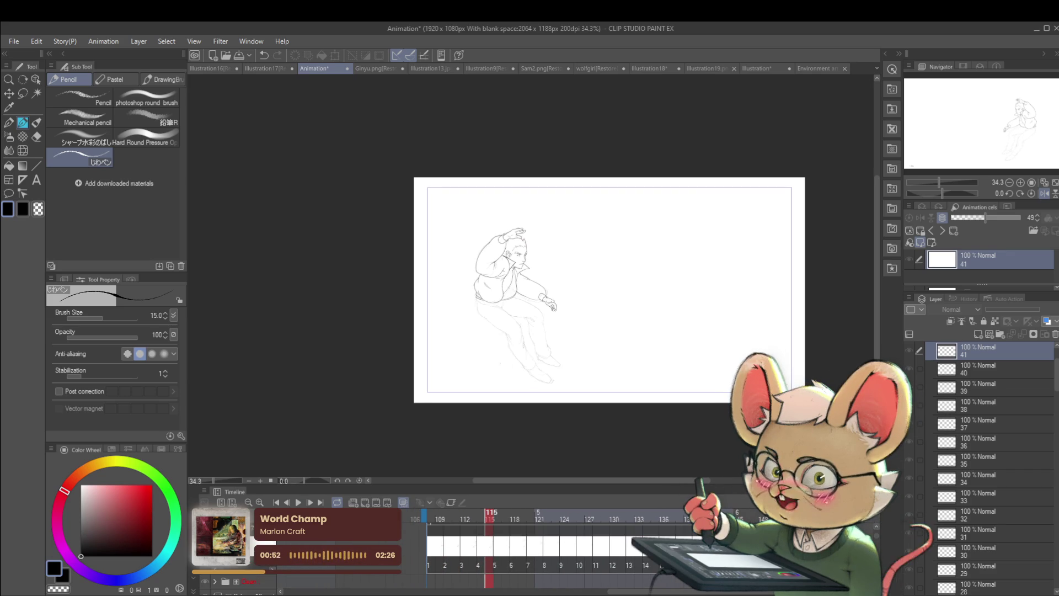
Enlarge the timeline to show the SC1–SC3 cut tracks and replay the jump, pausing at frame 134.
mouse_move(779, 475)
mouse_down()
mouse_move(779, 260)
mouse_move(763, 243)
mouse_up()
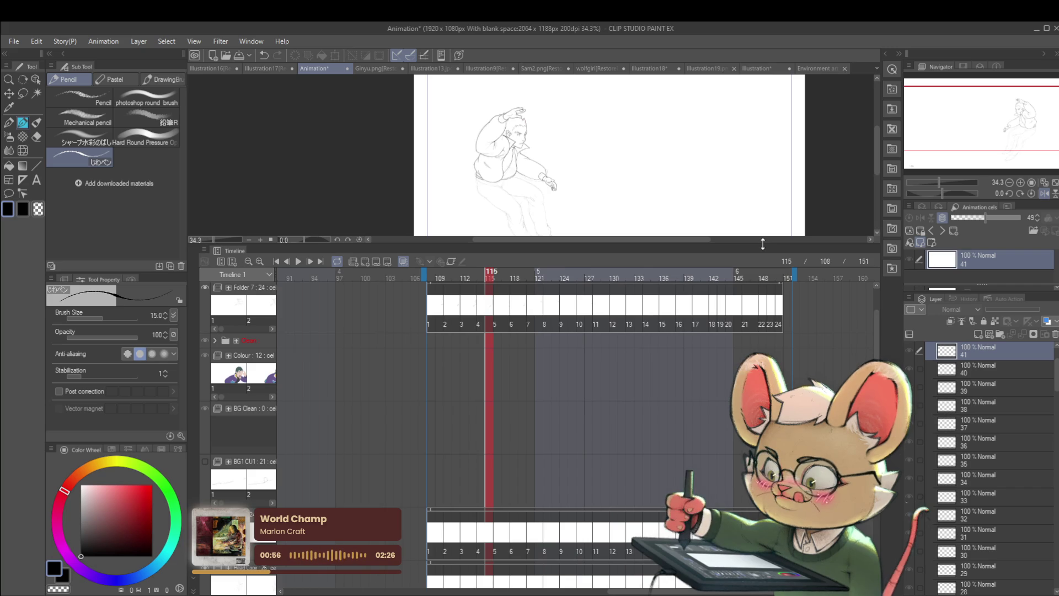
scroll(552, 413, down, 5)
scroll(551, 413, down, 10)
scroll(331, 413, down, 1)
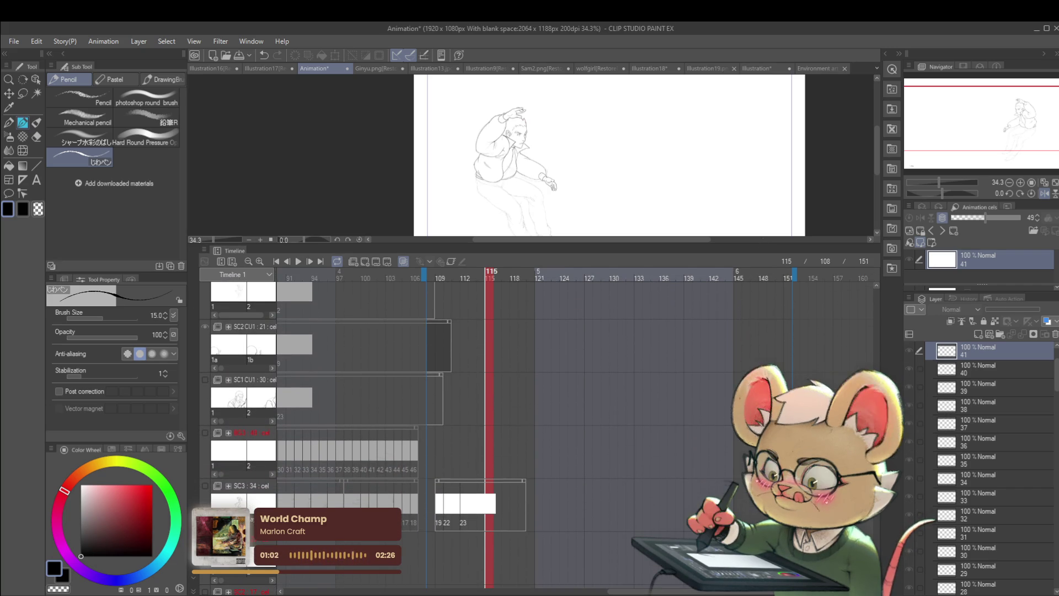
drag(690, 591, 596, 592)
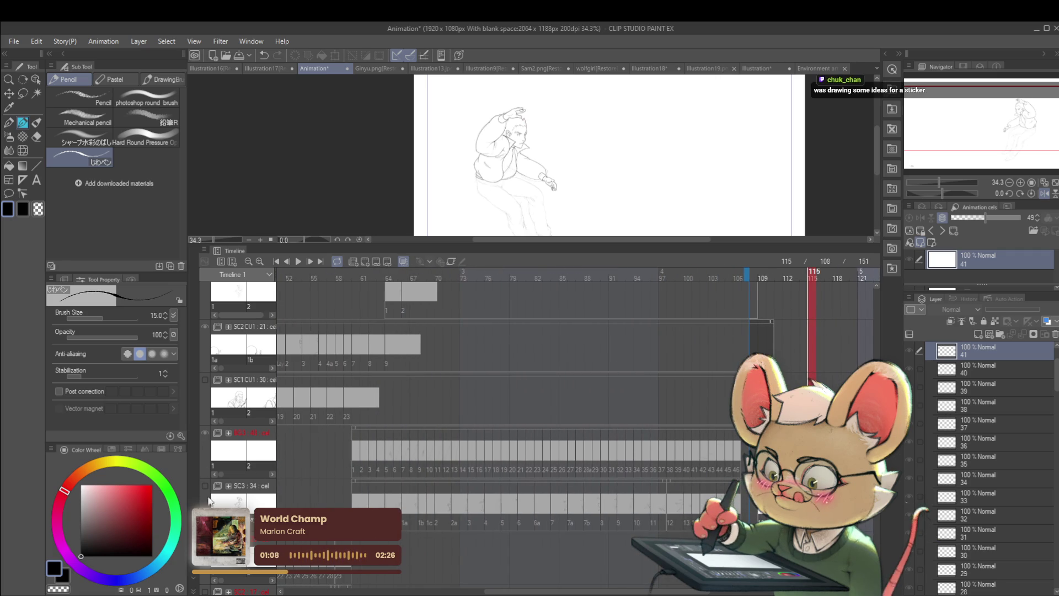
click(299, 262)
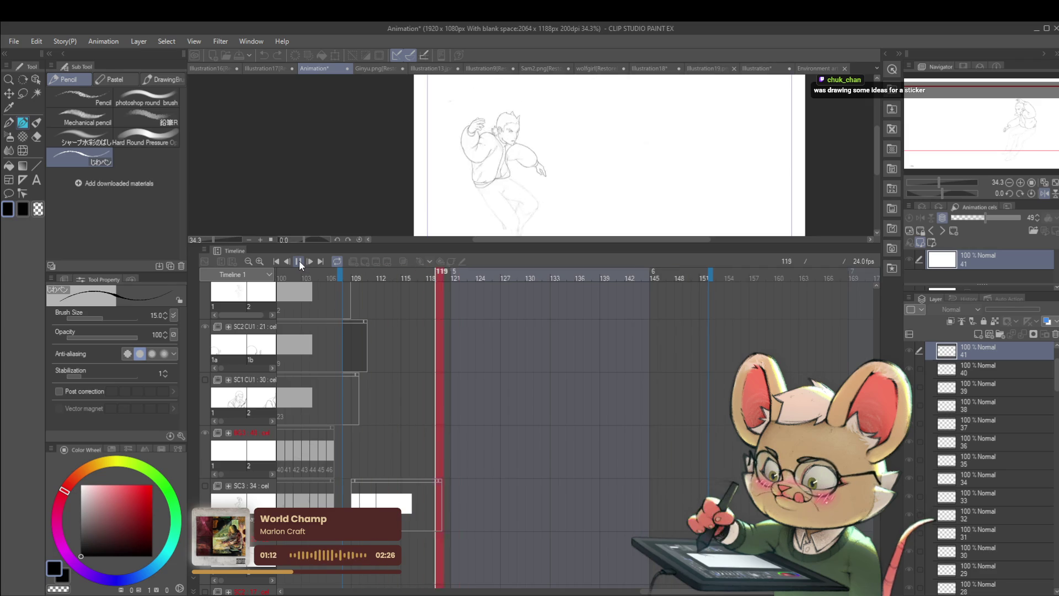
click(299, 259)
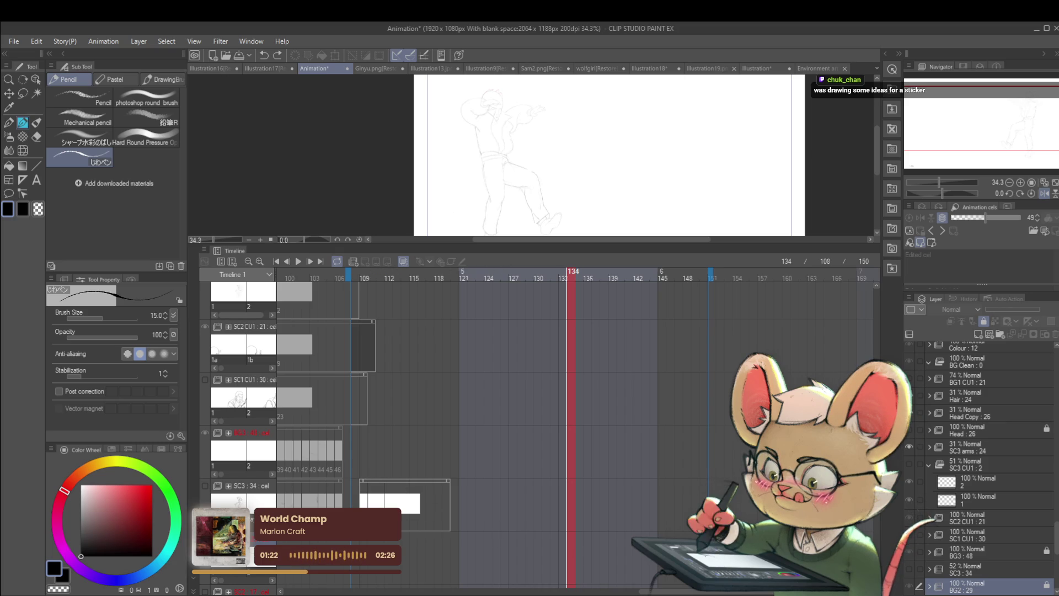
drag(660, 594, 516, 593)
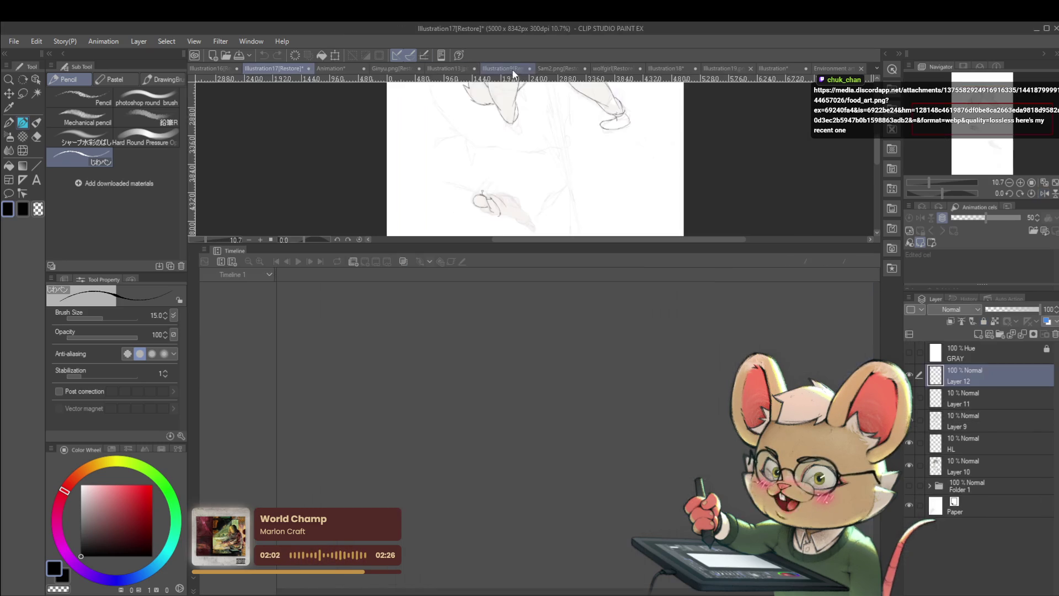
Go to the Illustration18 sketch page, zoom onto the figure sketches, and paste the copied image as Layer 38.
click(223, 68)
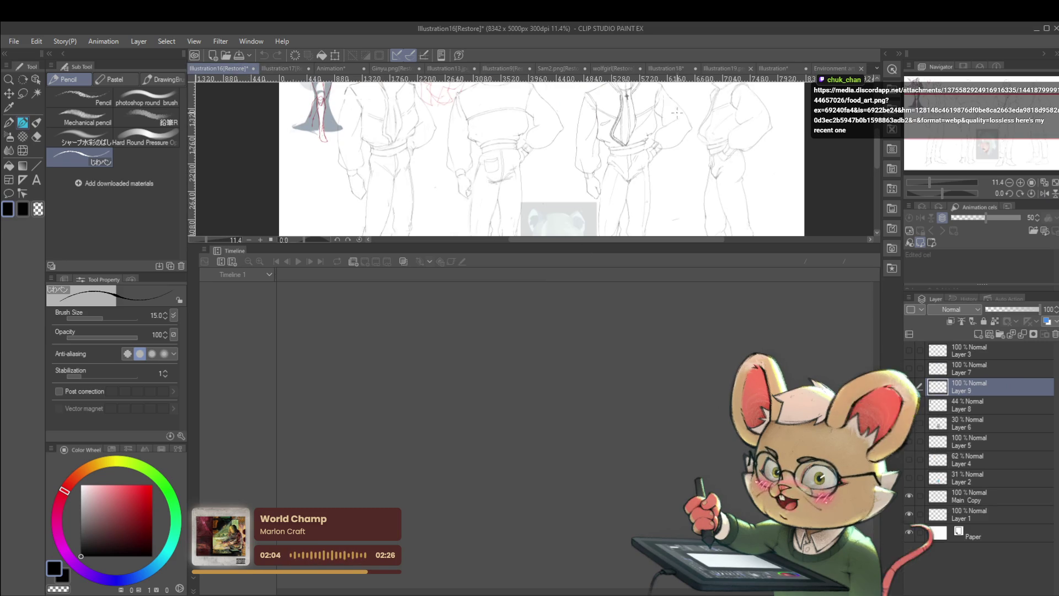
click(723, 69)
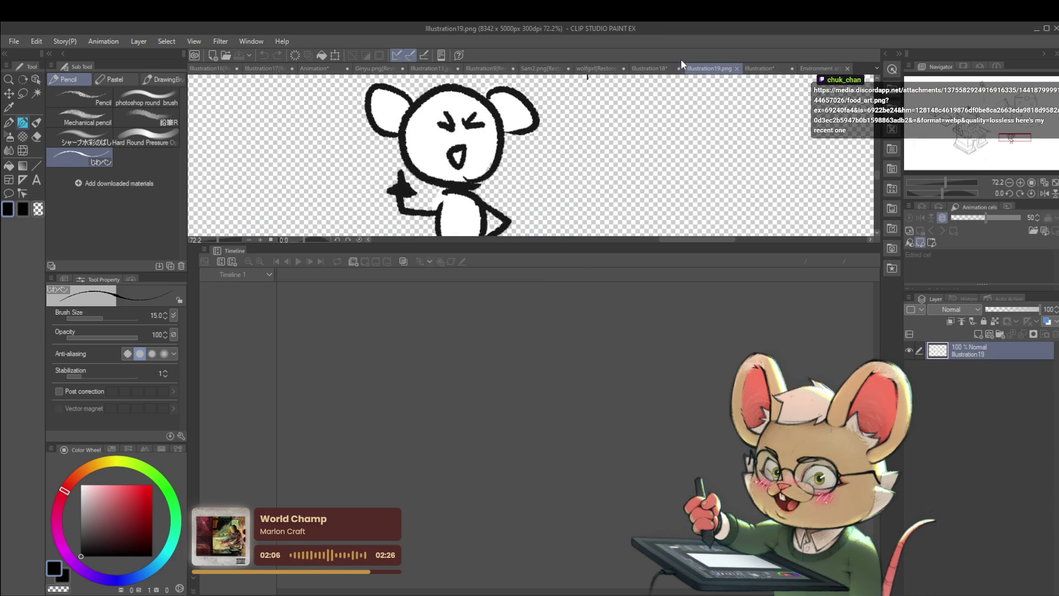
click(663, 69)
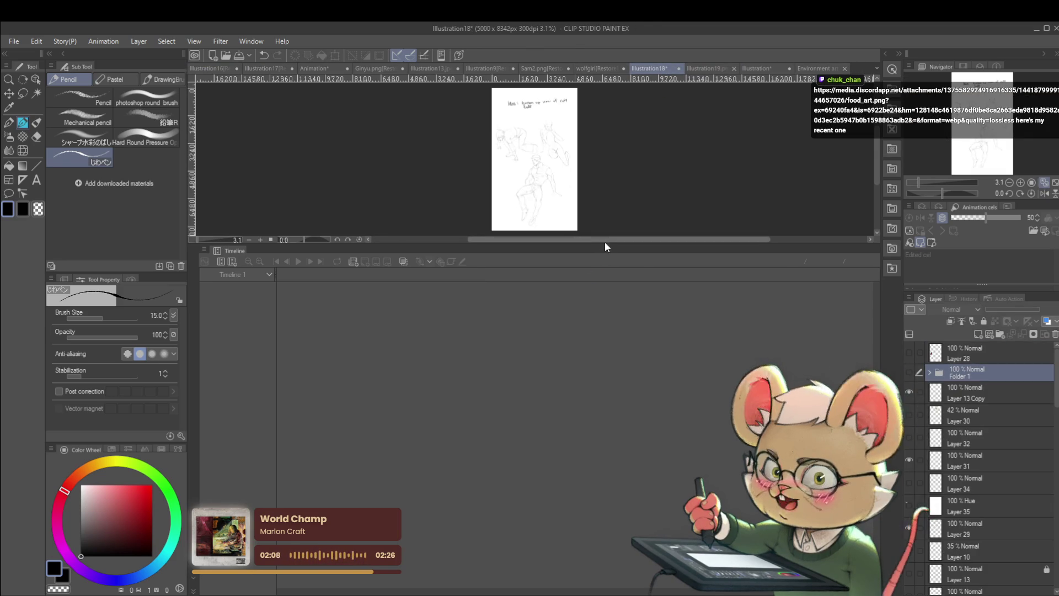
drag(608, 245, 584, 515)
scroll(562, 128, up, 8)
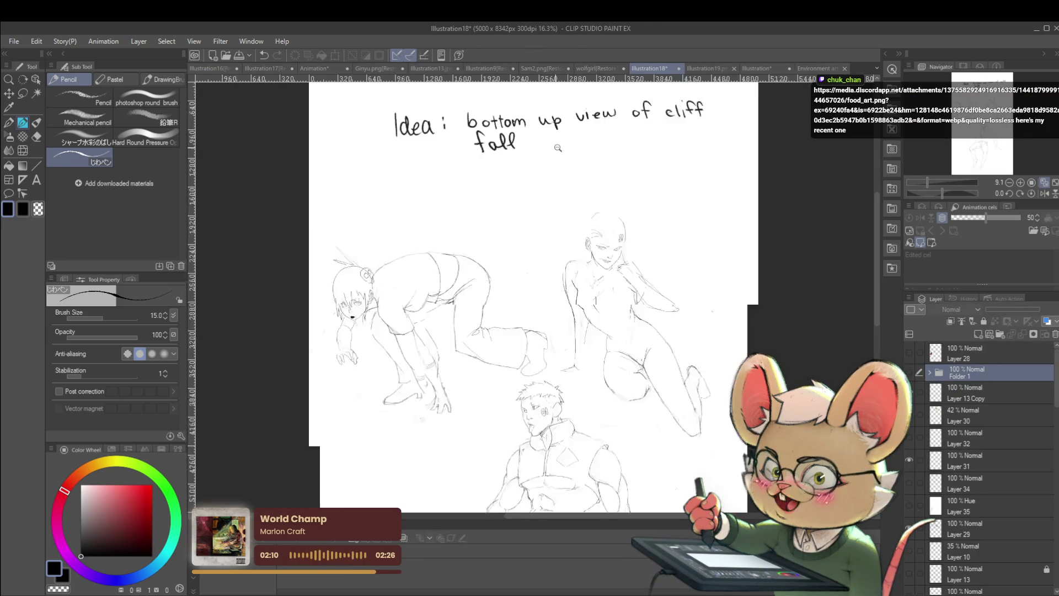
drag(596, 327, 596, 203)
scroll(595, 309, down, 1)
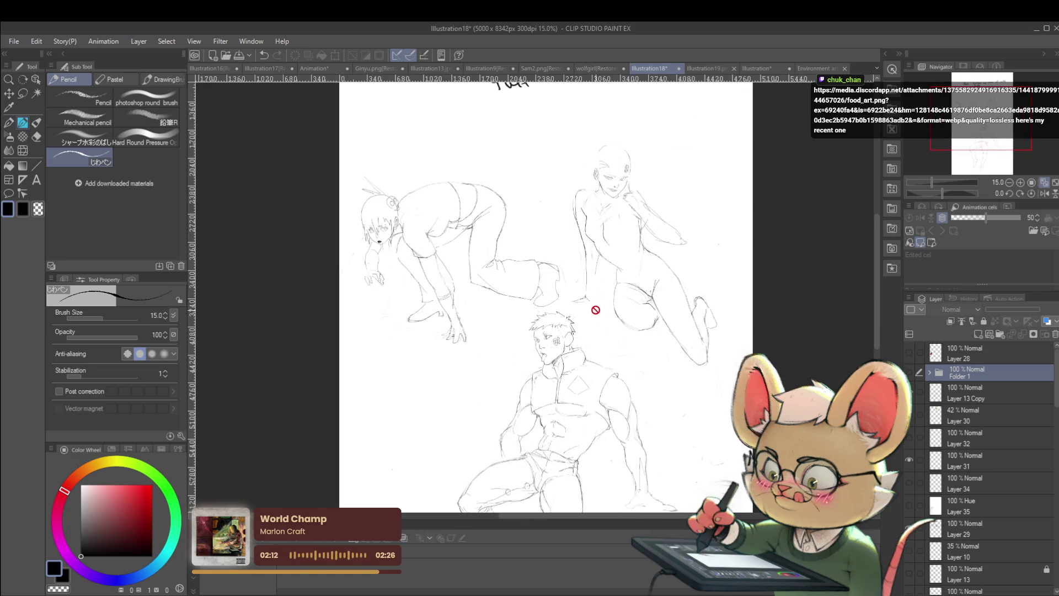
key(ctrl+v)
scroll(593, 309, down, 2)
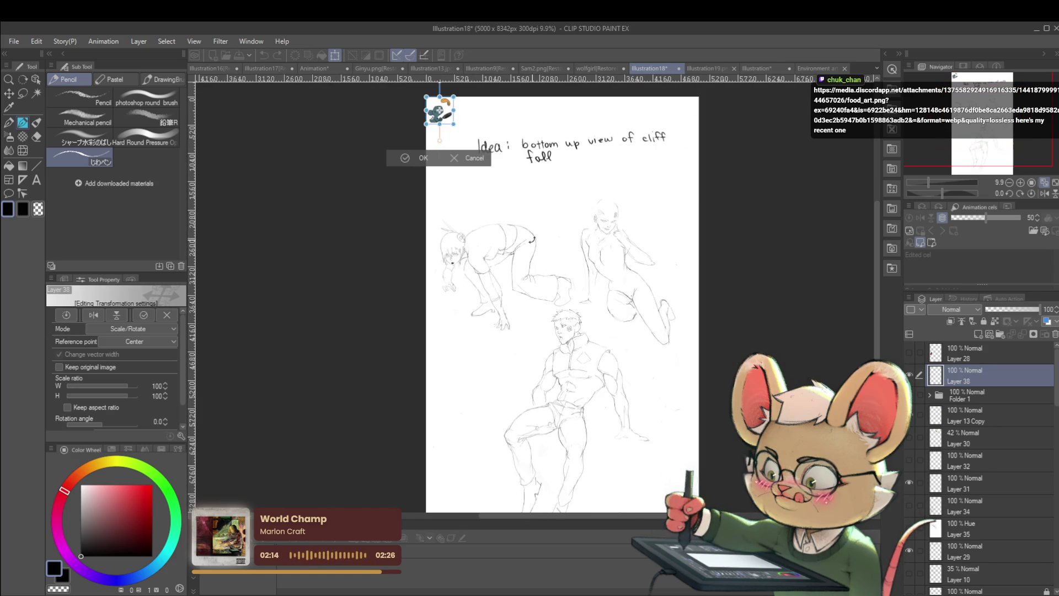
Move and enlarge the pasted frying-pan character over the figure sketches and commit the transform.
mouse_move(460, 126)
mouse_down()
mouse_move(591, 307)
mouse_move(668, 380)
mouse_up()
mouse_move(590, 292)
mouse_down()
mouse_move(519, 229)
mouse_move(586, 284)
mouse_up()
mouse_move(669, 380)
mouse_down()
mouse_move(541, 234)
mouse_move(691, 381)
mouse_up()
scroll(612, 359, up, 2)
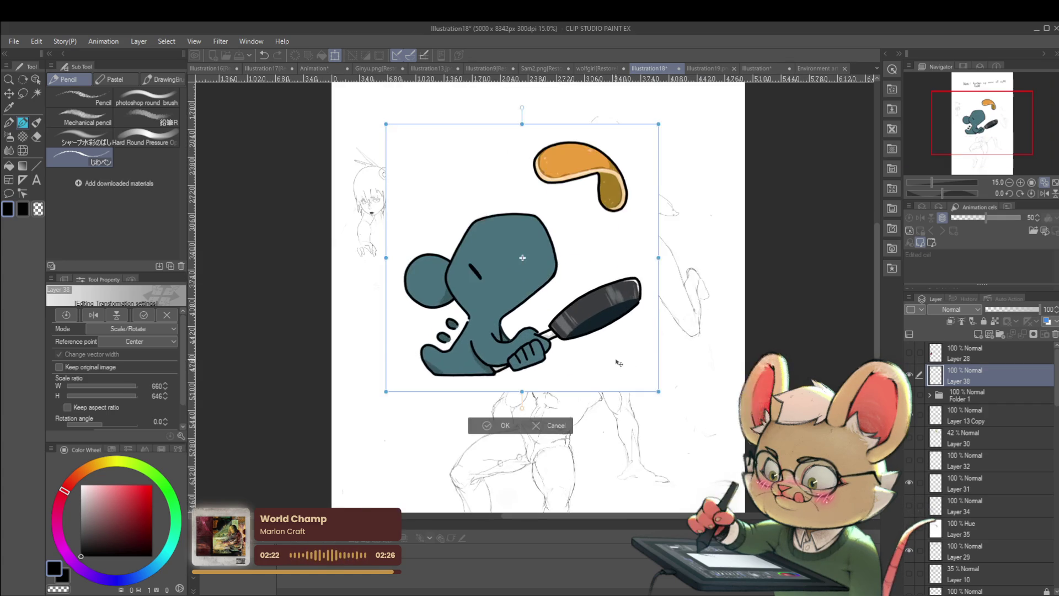
scroll(599, 361, up, 2)
mouse_move(614, 352)
mouse_down()
mouse_move(626, 358)
mouse_move(617, 382)
mouse_up()
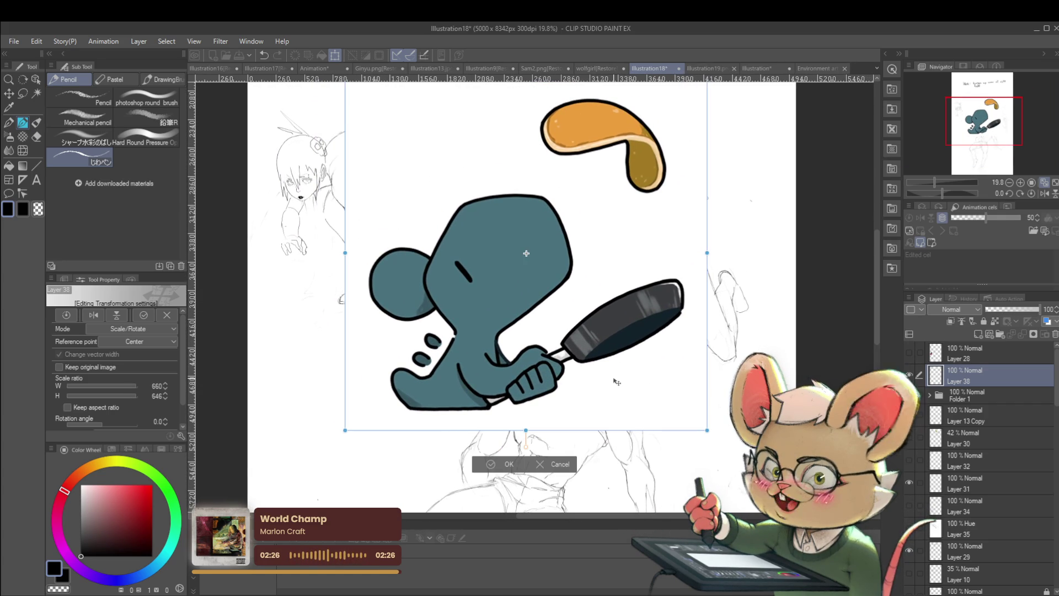
key(Return)
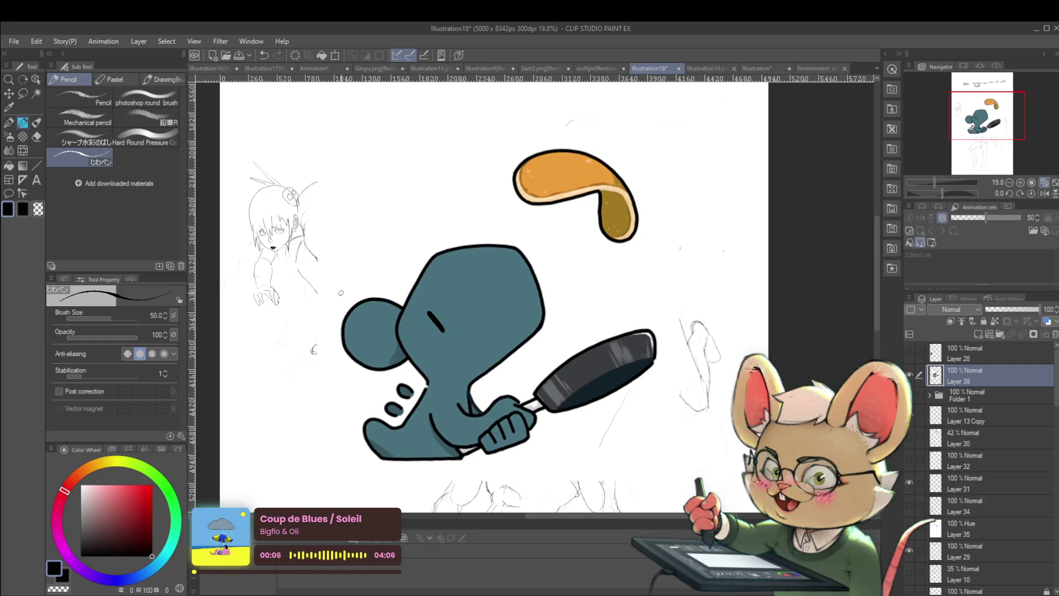
mouse_move(584, 126)
mouse_down()
mouse_move(635, 287)
mouse_move(498, 487)
mouse_up()
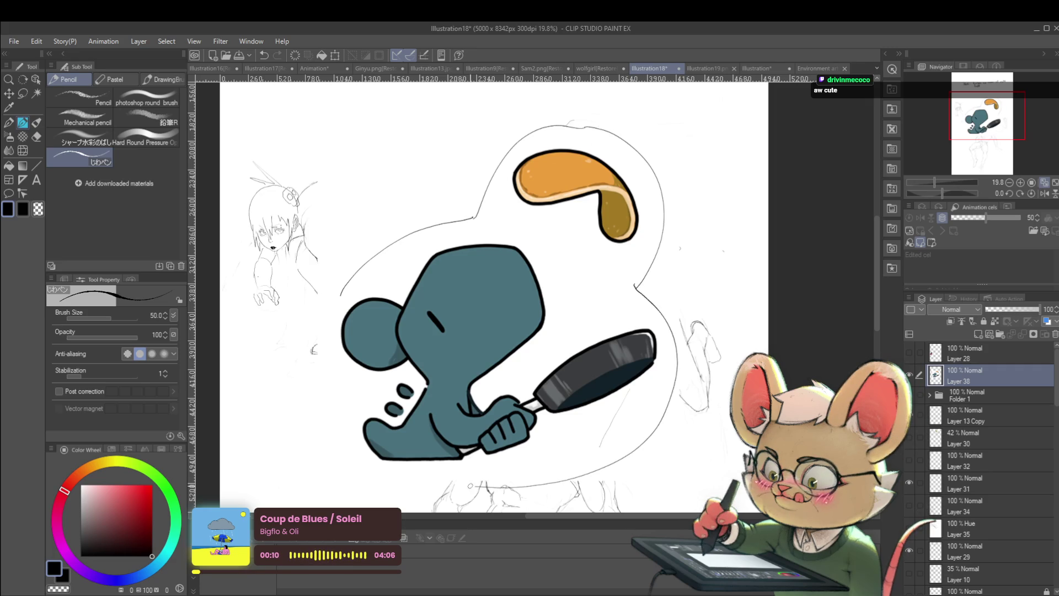
drag(342, 288, 328, 426)
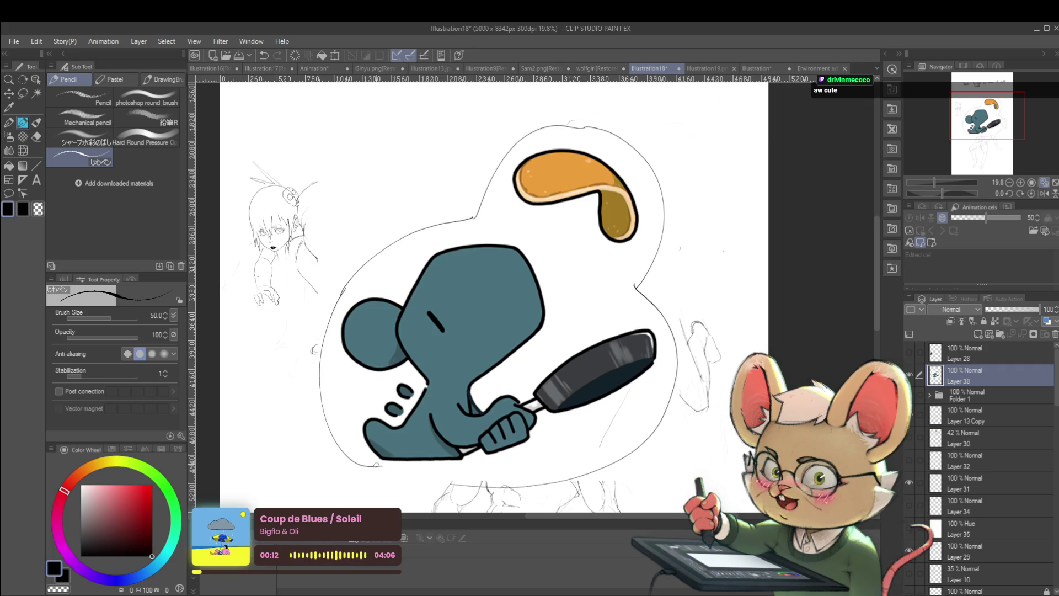
drag(372, 461, 383, 467)
key(ctrl+z)
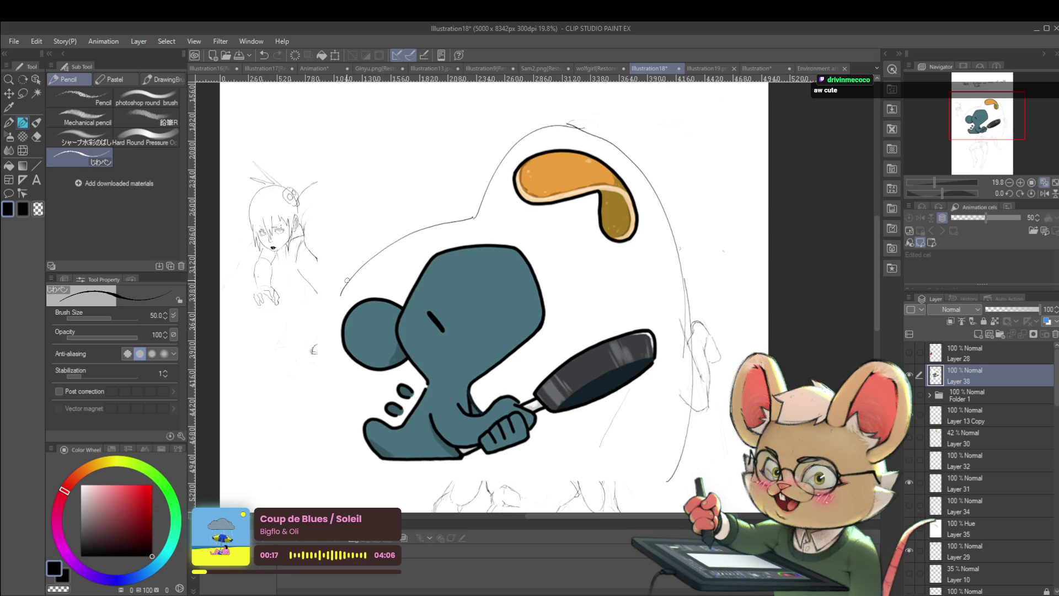
key(ctrl+minus)
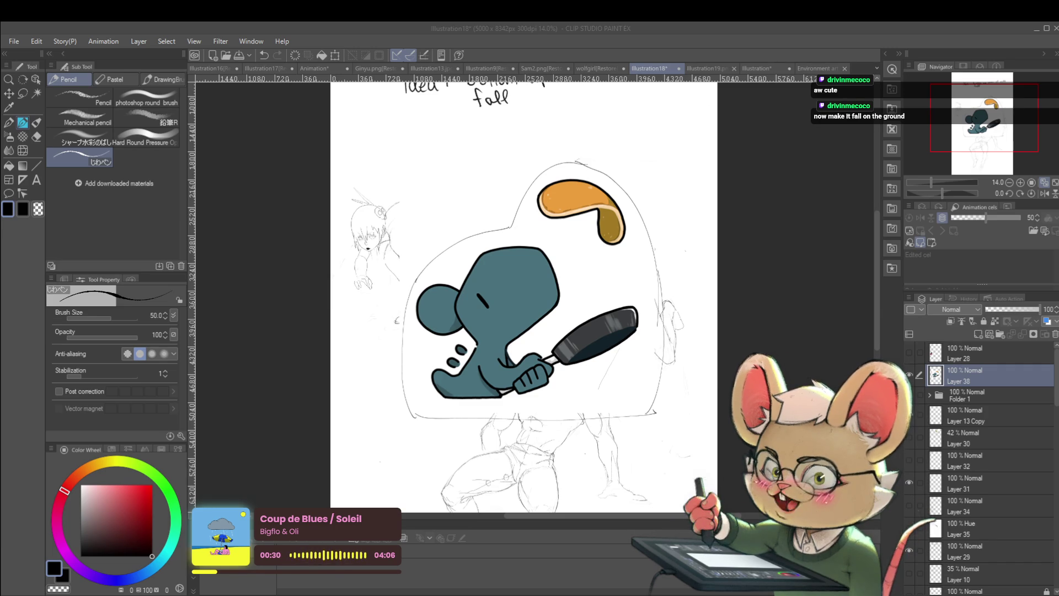
key(ctrl+z)
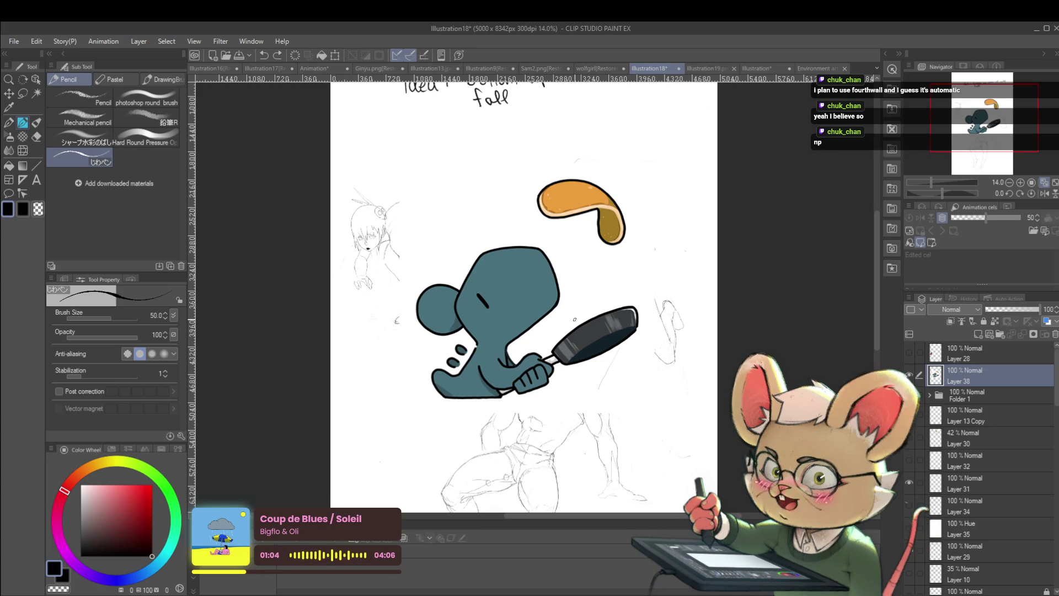
click(329, 69)
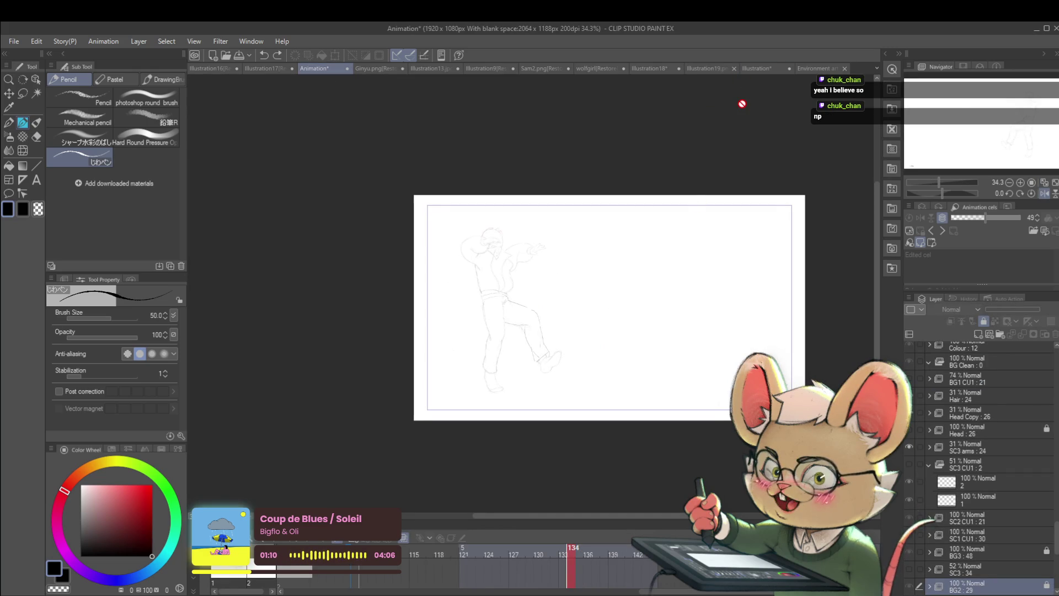
Enlarge the Animation timeline to the cut tracks, scroll to earlier frames, then switch to Illustration18.
mouse_move(631, 521)
mouse_down()
mouse_move(664, 253)
mouse_move(654, 255)
mouse_up()
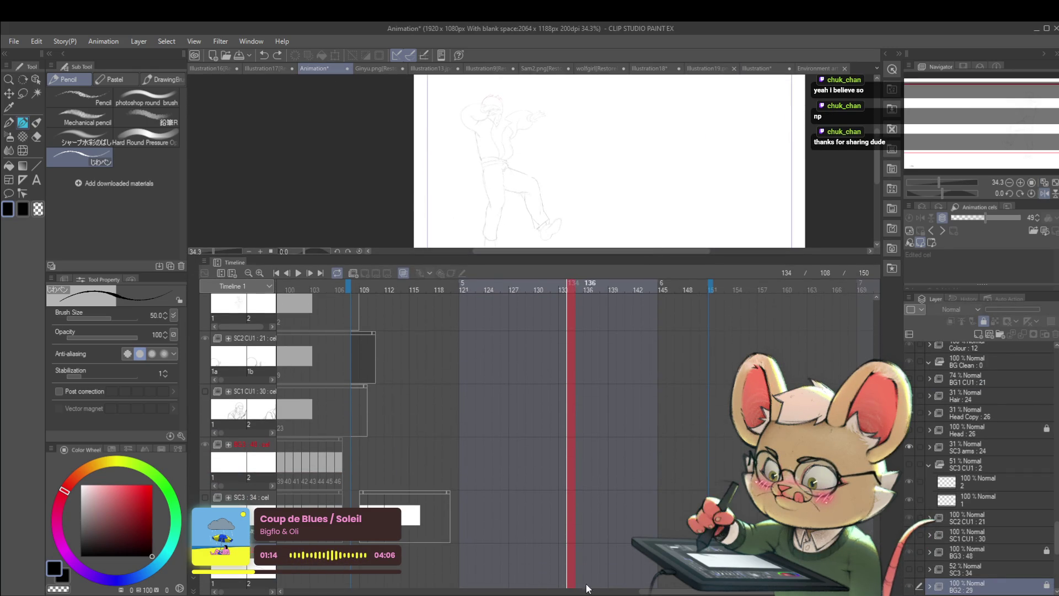
scroll(540, 386, left, 5)
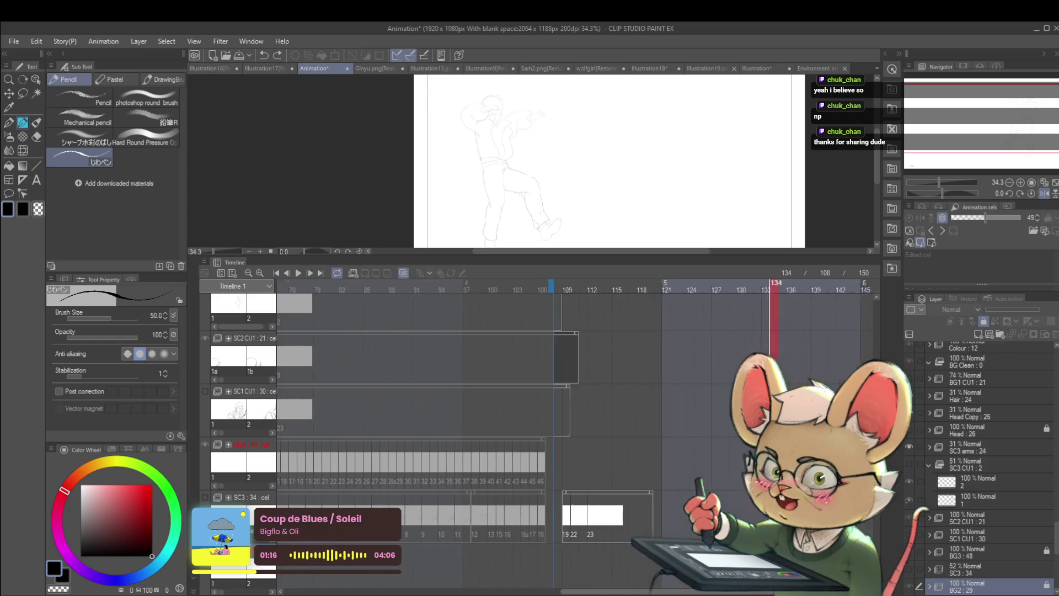
scroll(578, 411, left, 2)
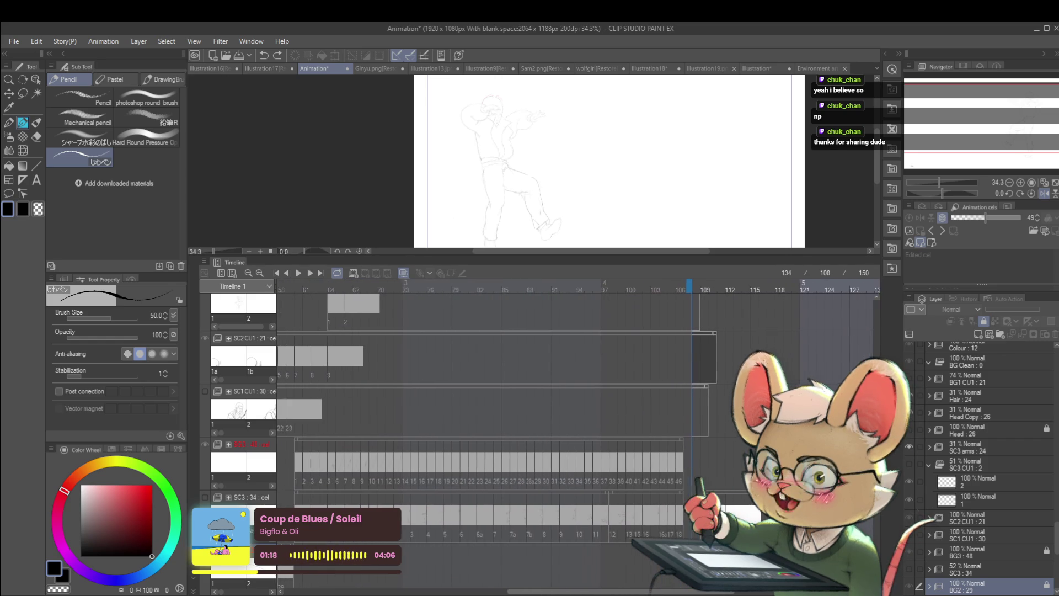
scroll(541, 386, left, 1)
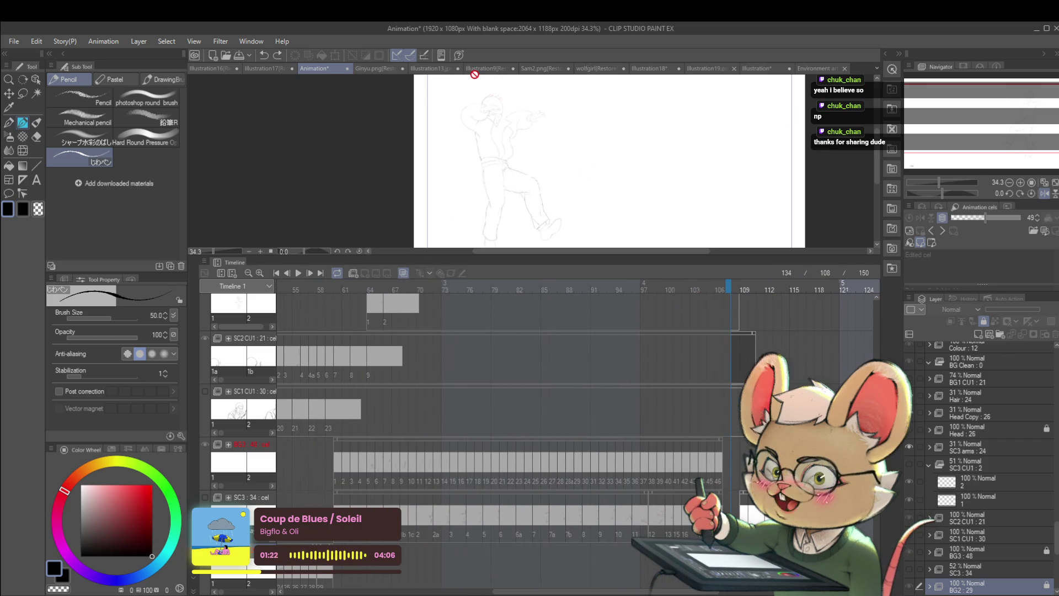
click(654, 68)
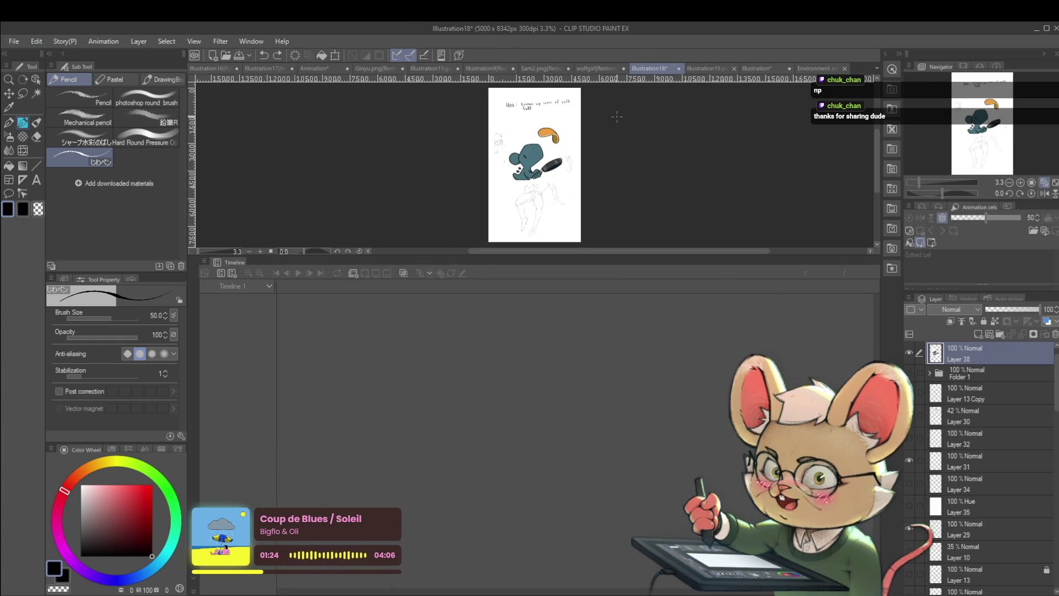
Zoom in and out over the cliff-fall Idea sketch in Illustration18, then return to the Animation document.
scroll(616, 118, up, 4)
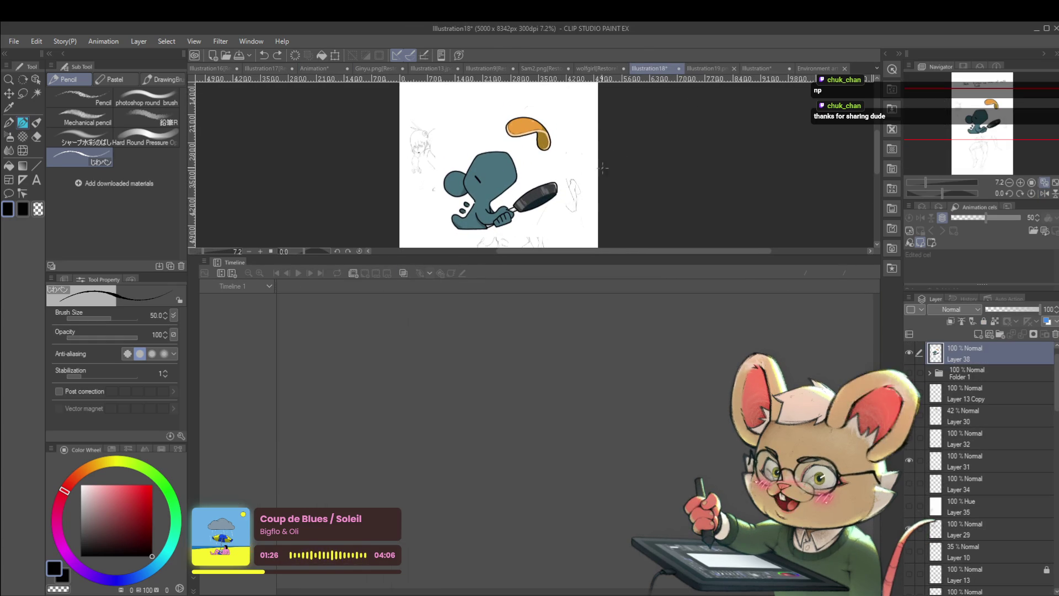
scroll(670, 192, down, 2)
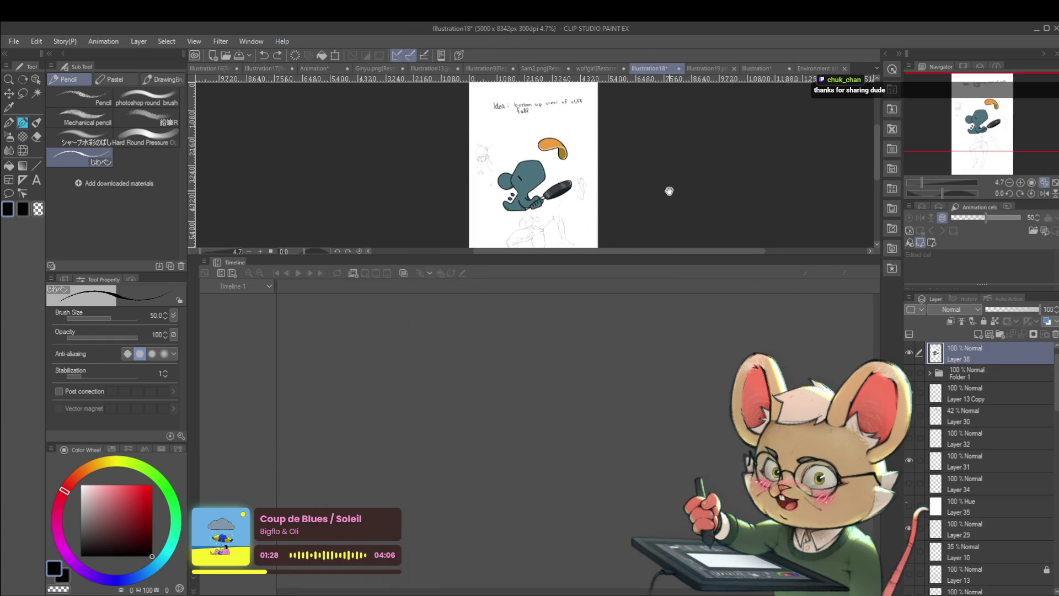
drag(656, 253, 649, 533)
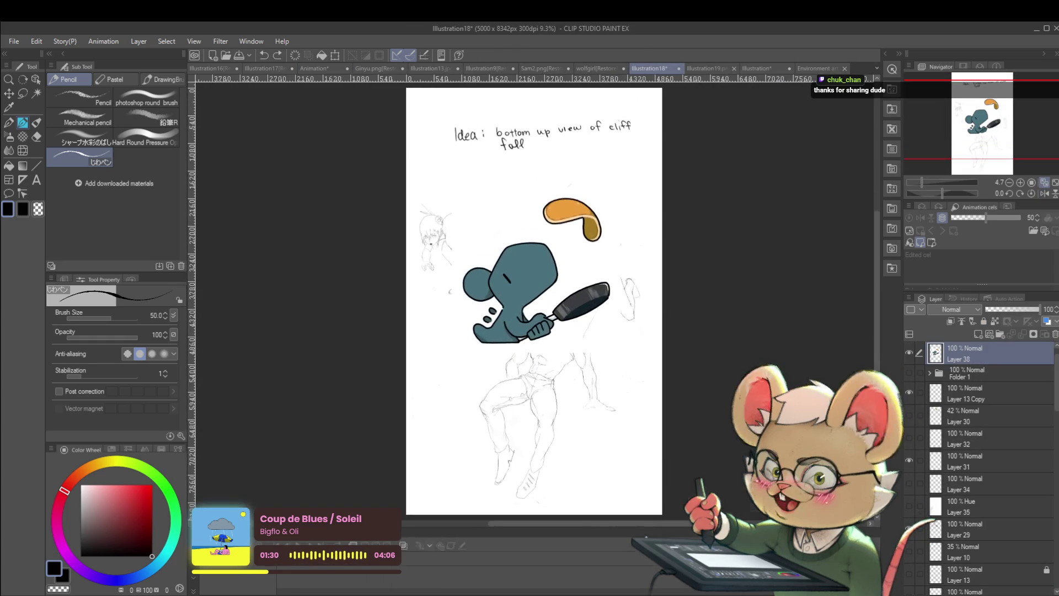
scroll(584, 380, up, 3)
scroll(584, 381, up, 1)
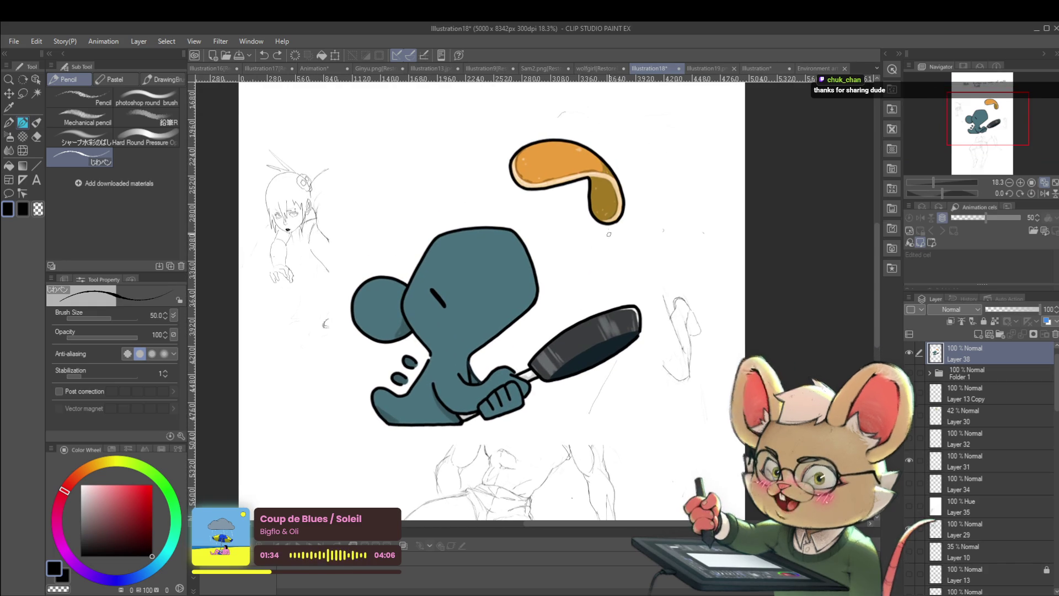
scroll(593, 282, down, 5)
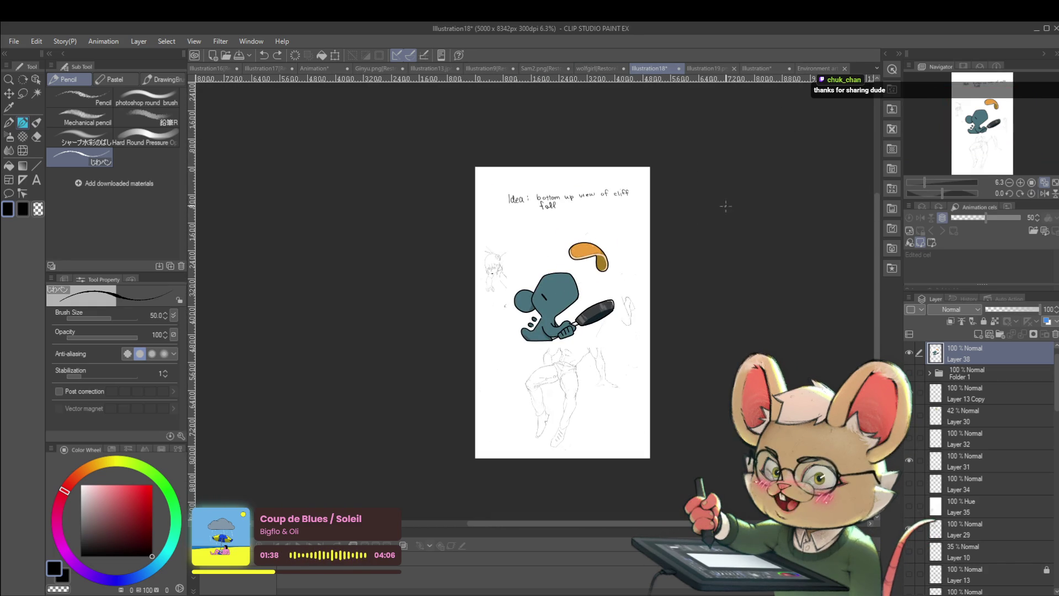
click(312, 68)
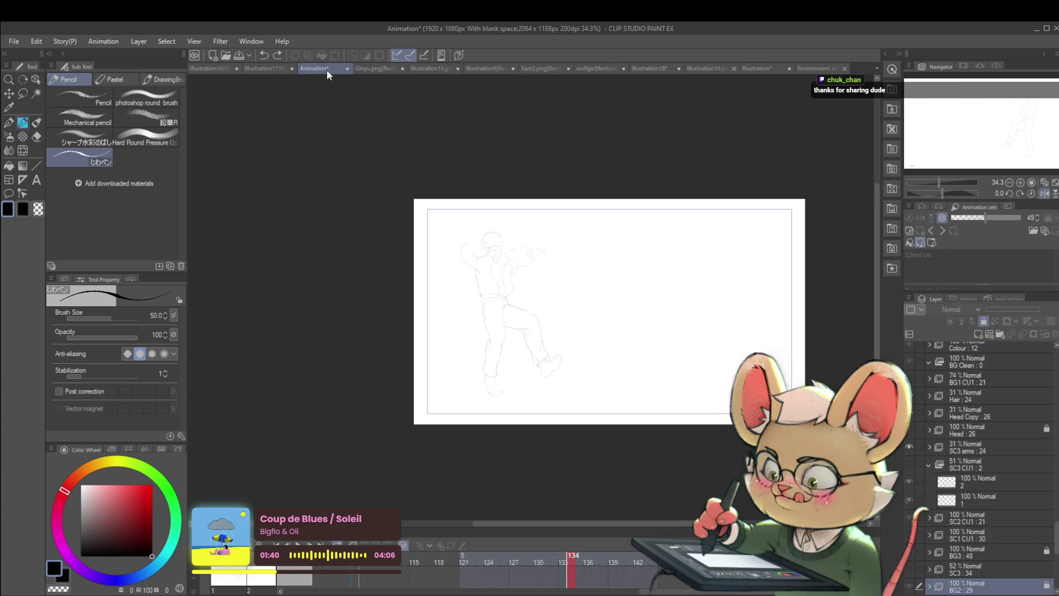
Enlarge the timeline, make BG3 the active layer, and select its run of cels.
drag(639, 528, 638, 184)
drag(660, 593, 491, 593)
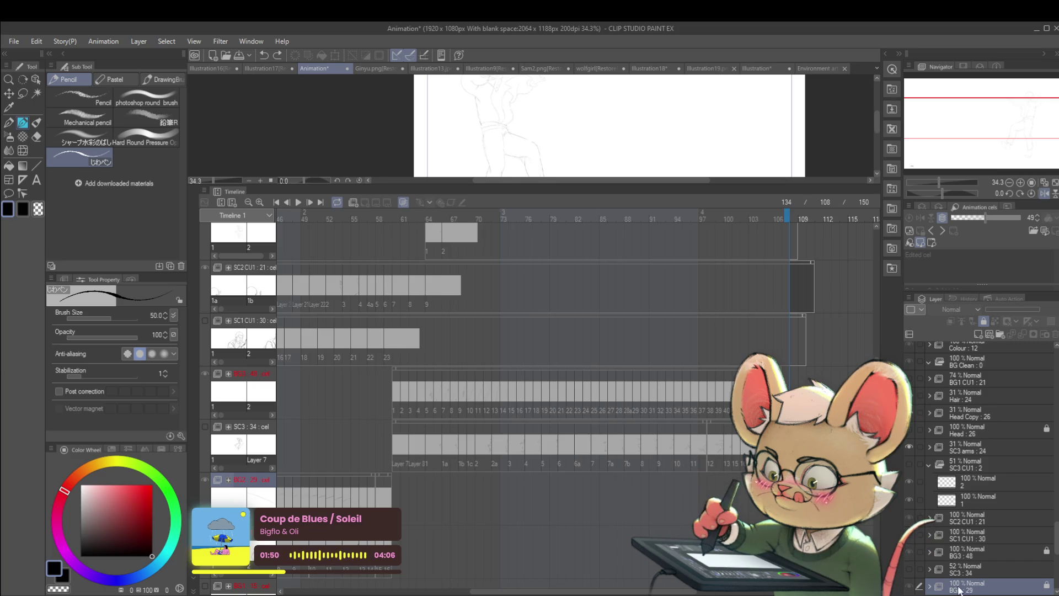
scroll(1052, 530, down, 5)
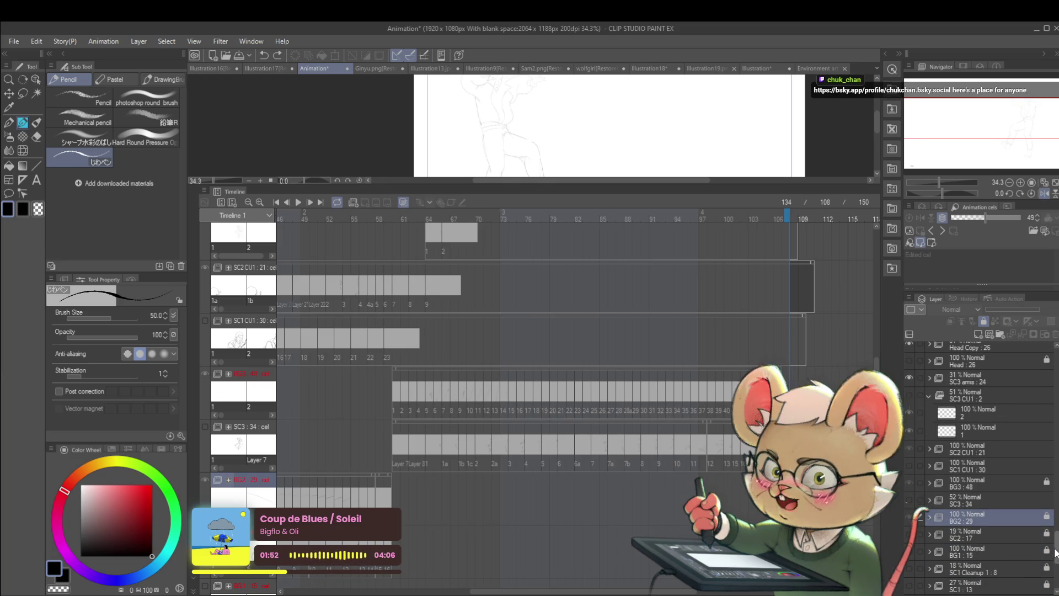
scroll(1054, 558, up, 1)
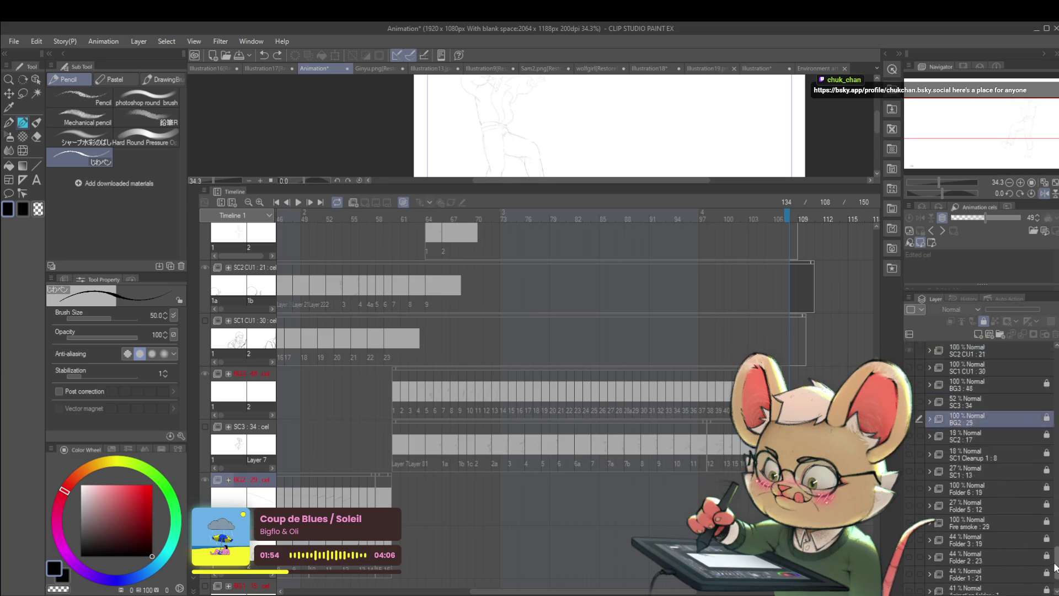
scroll(1054, 558, up, 2)
click(971, 494)
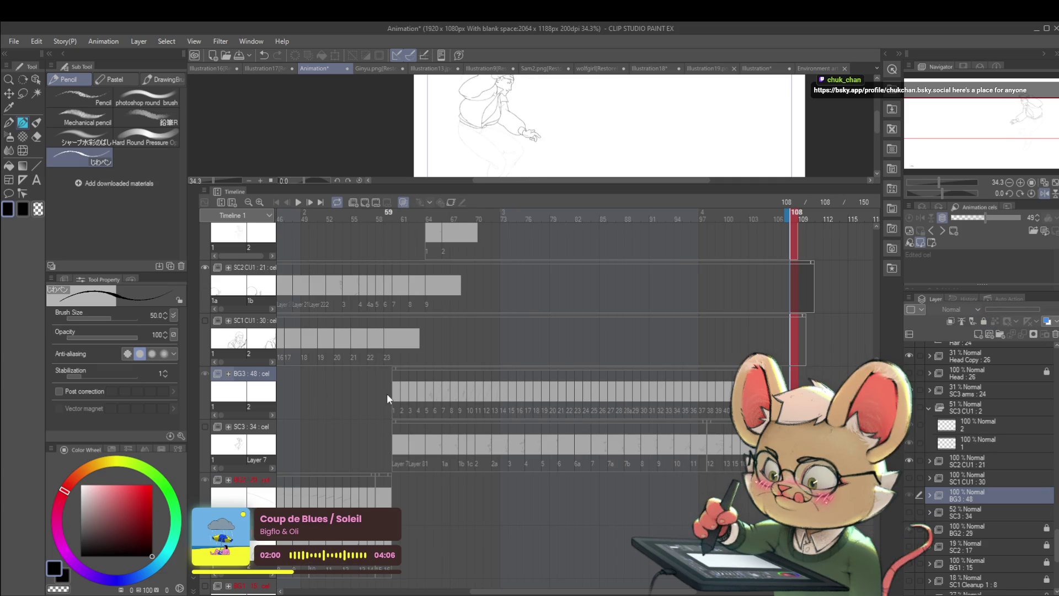
mouse_move(411, 400)
mouse_down()
mouse_move(373, 398)
mouse_move(380, 395)
mouse_up()
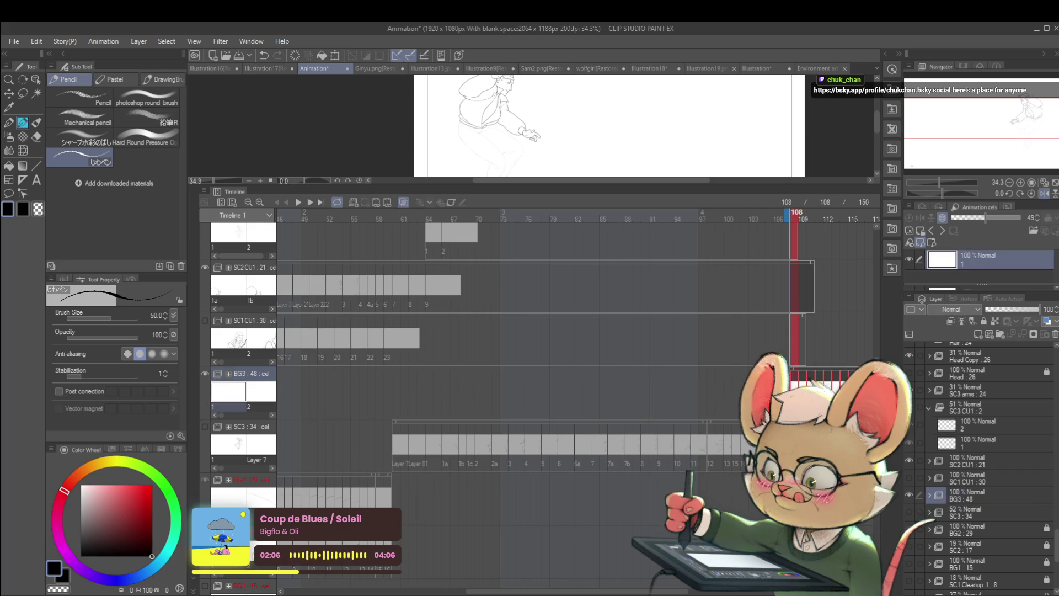
Bring frames 108 onward into view, shrink the timeline, and play the jump from frame 108.
drag(737, 411, 498, 461)
drag(686, 329, 537, 434)
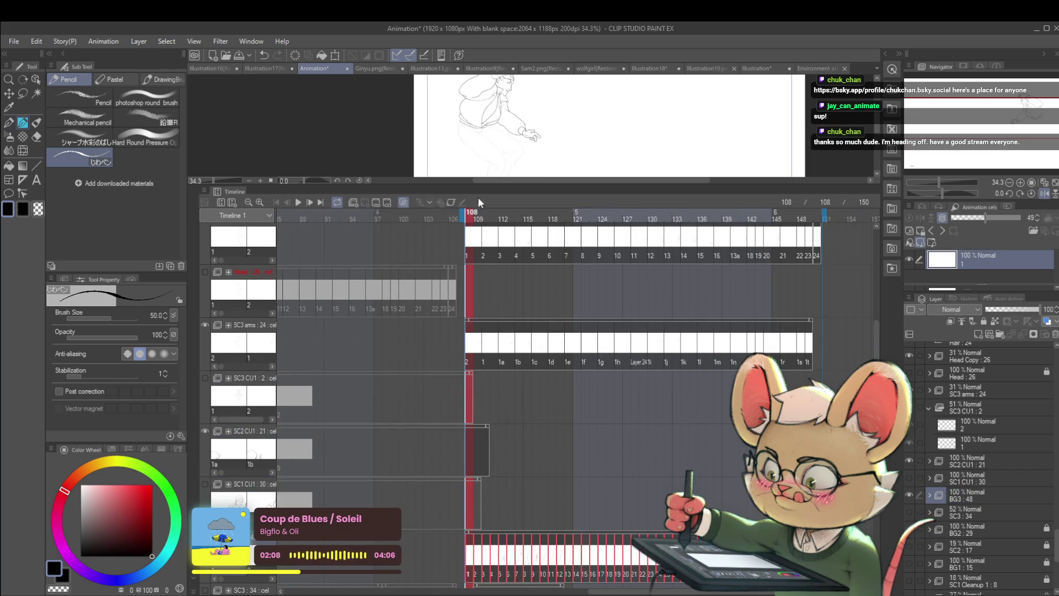
drag(542, 185, 563, 436)
key(space)
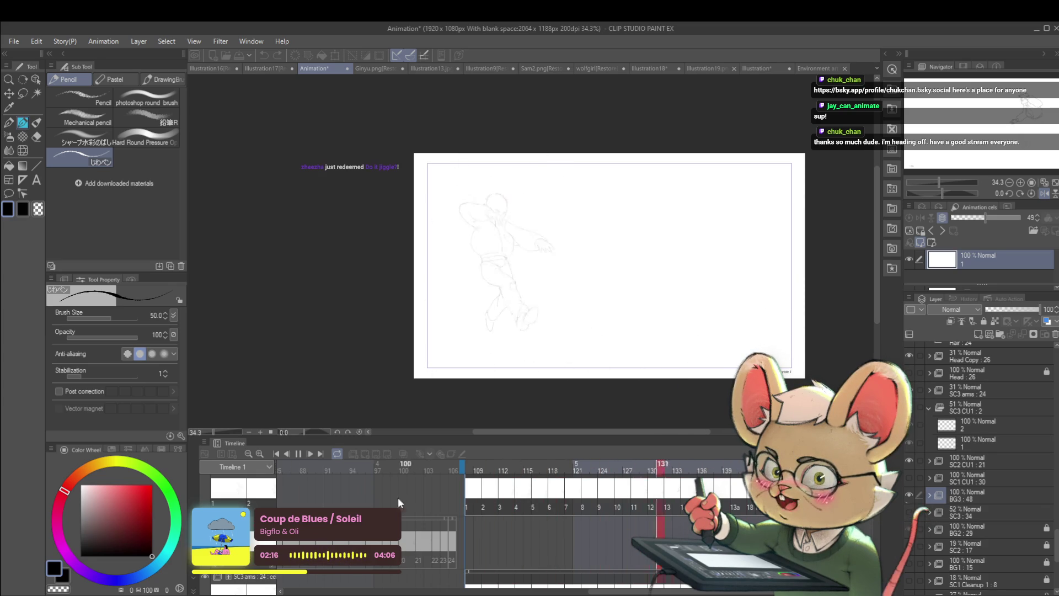
Stop playback, enlarge the Timeline to show more tracks, and replay the jump shot.
click(303, 454)
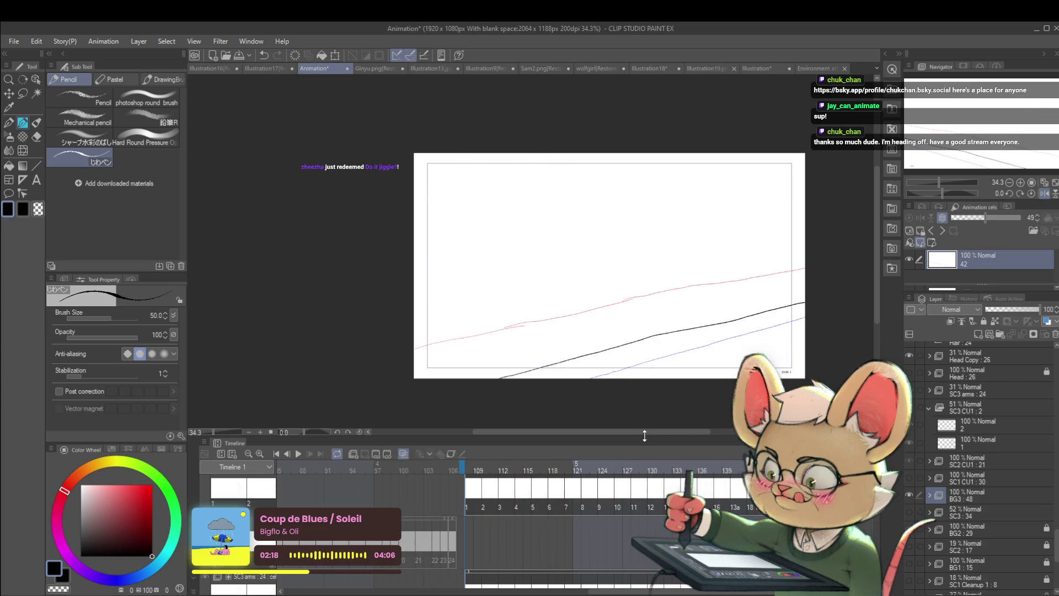
mouse_move(644, 436)
mouse_down()
mouse_move(646, 316)
mouse_move(631, 320)
mouse_up()
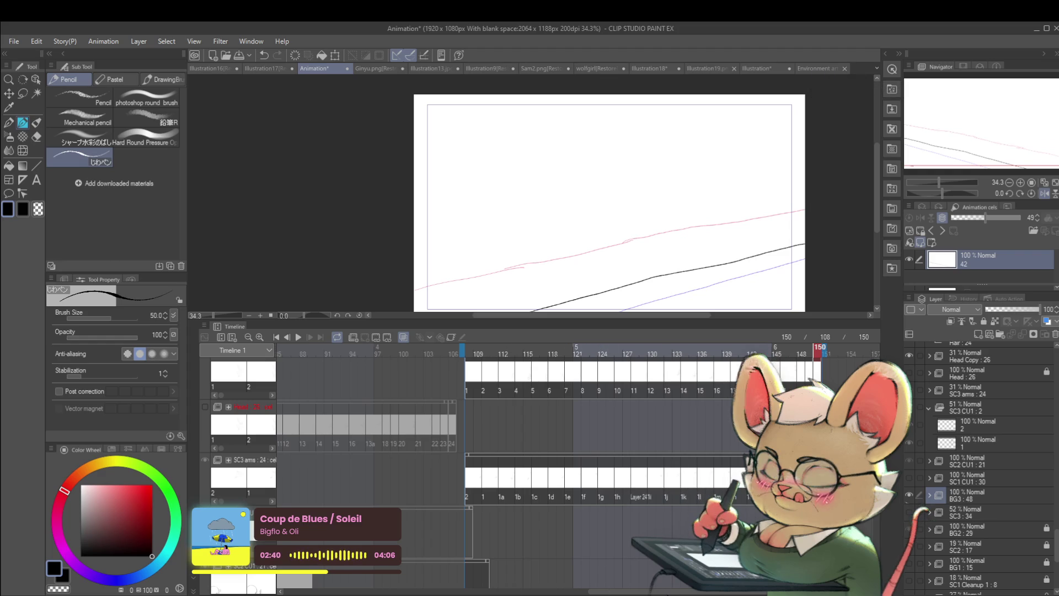
scroll(442, 474, down, 5)
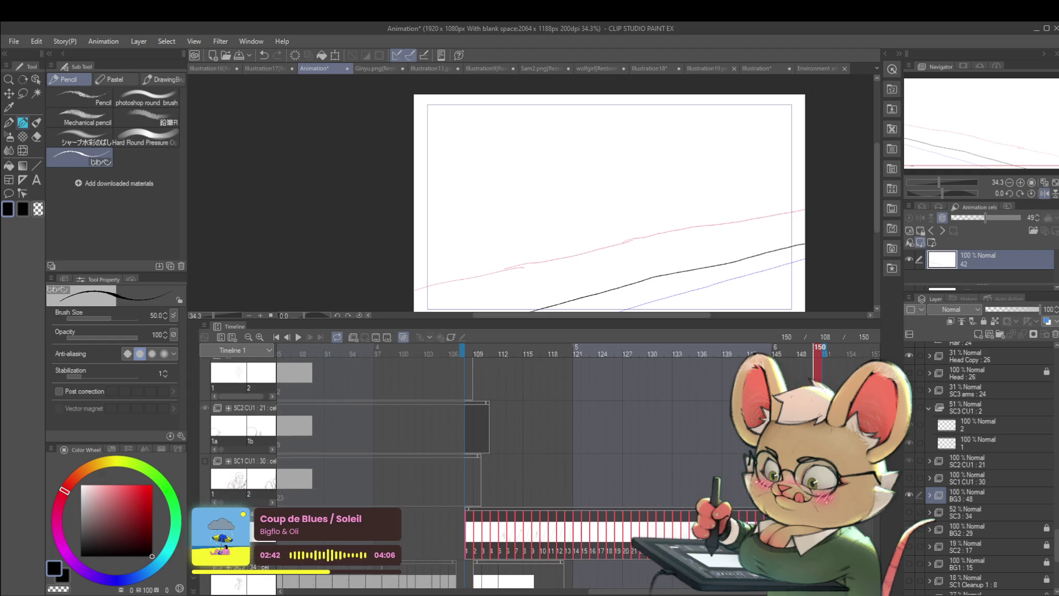
scroll(832, 353, up, 2)
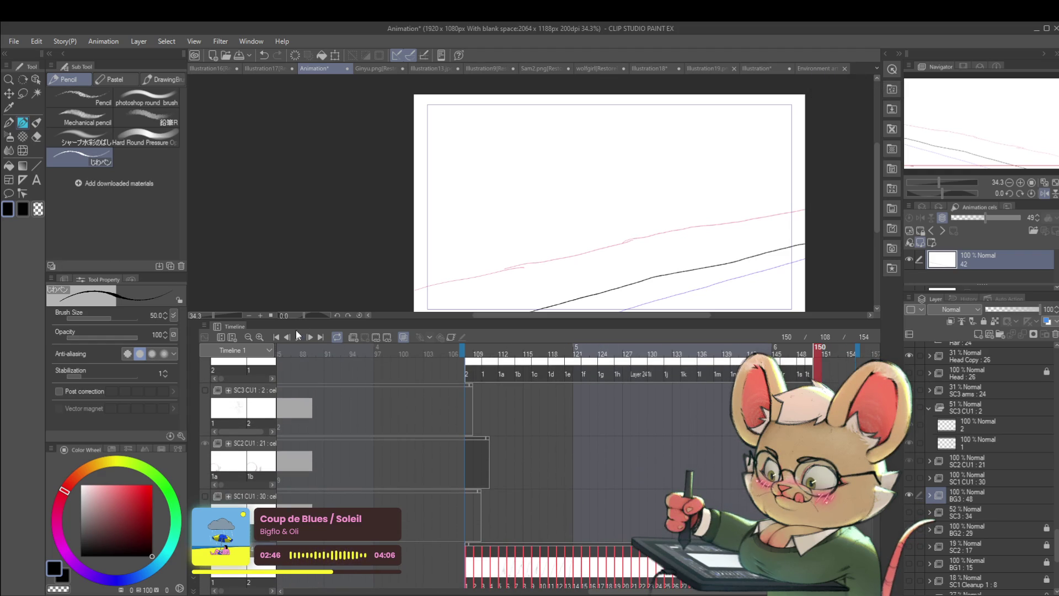
click(298, 337)
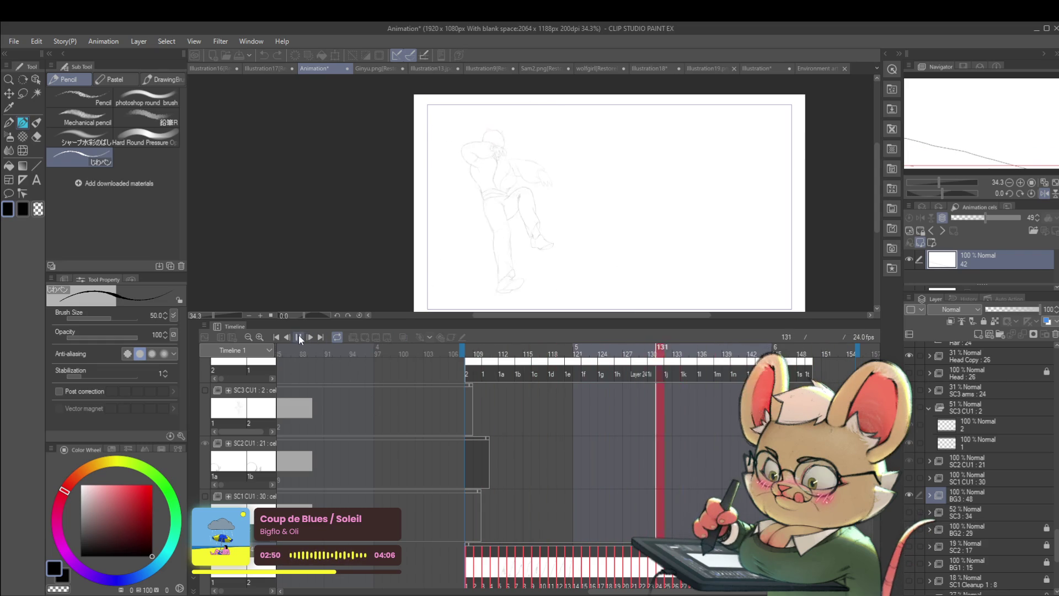
Stop at frame 134, jump to frame 150 to check the ground line, and replay briefly.
key(space)
scroll(237, 441, down, 5)
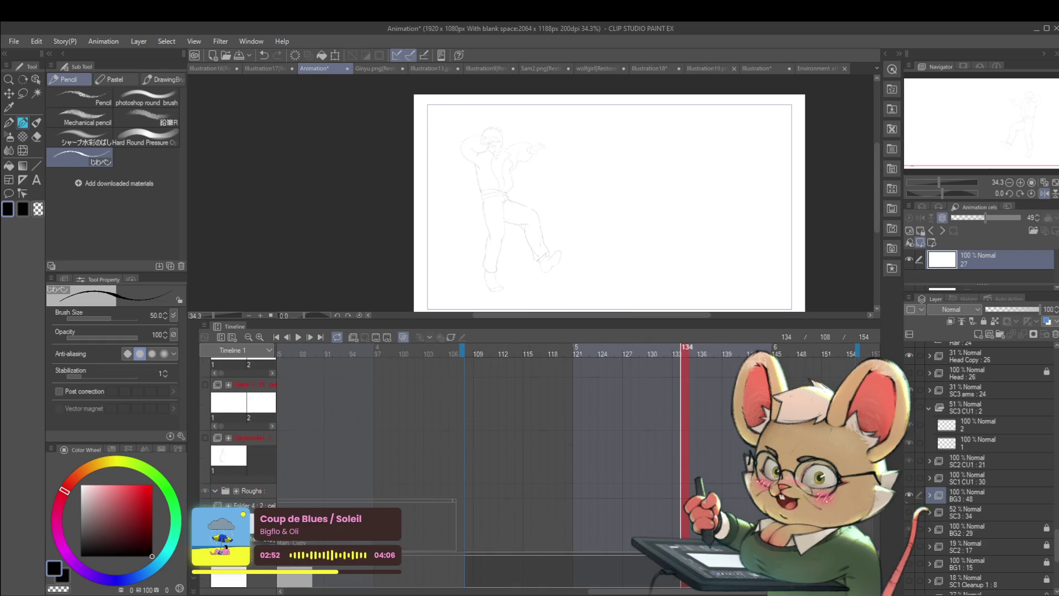
click(820, 353)
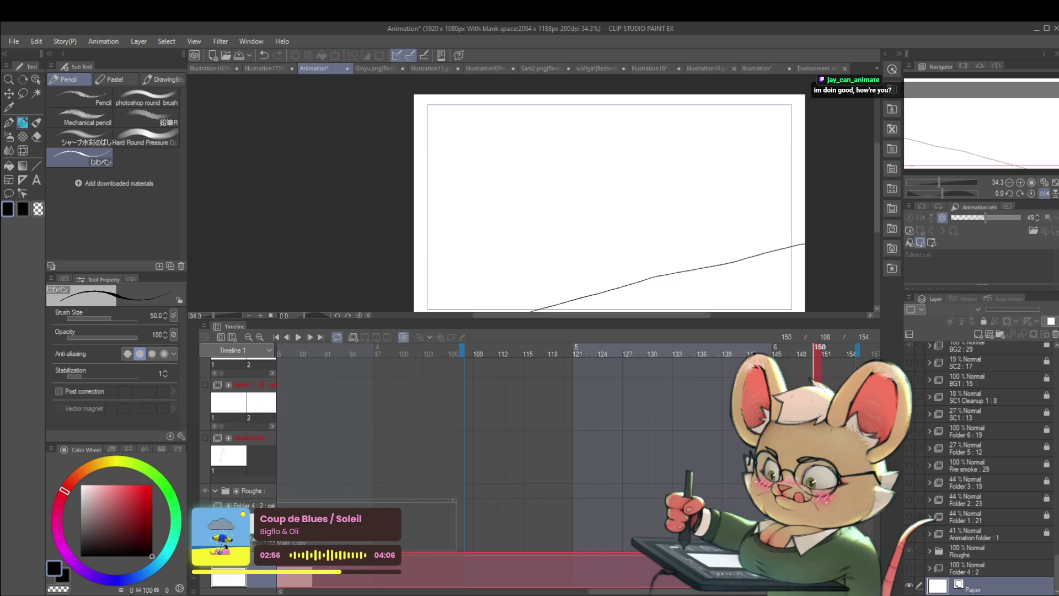
click(298, 337)
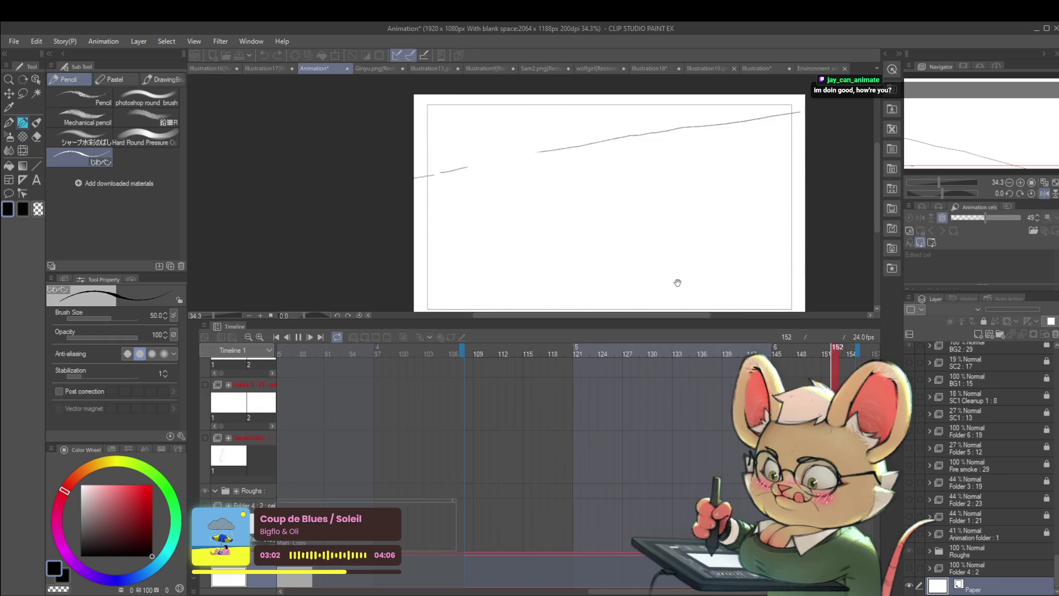
click(299, 338)
scroll(618, 229, down, 2)
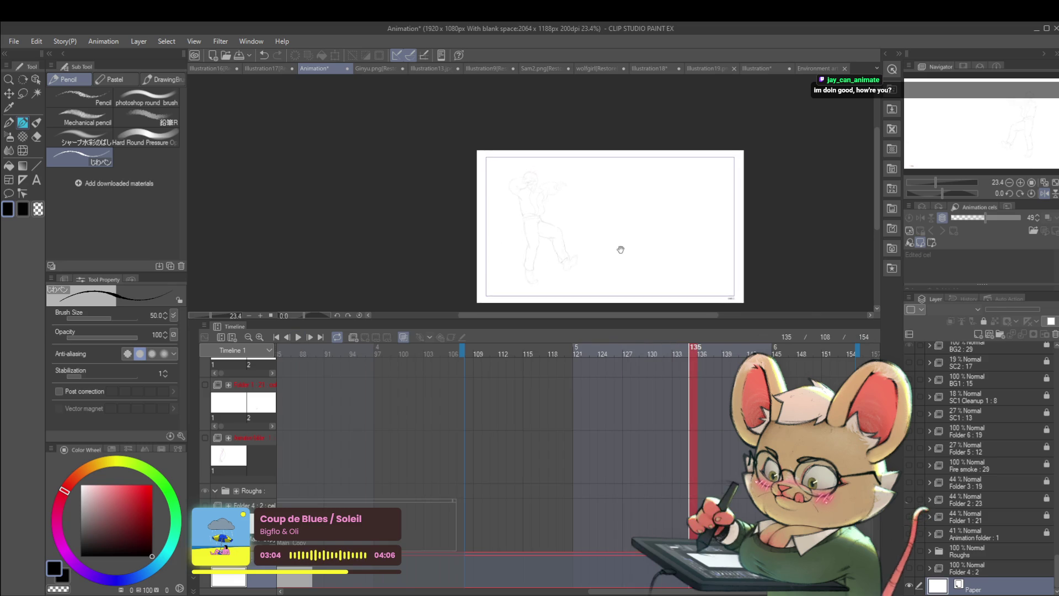
Give the canvas more room, mirror the view horizontally, then enlarge the timeline to show cel tracks.
drag(595, 319, 605, 491)
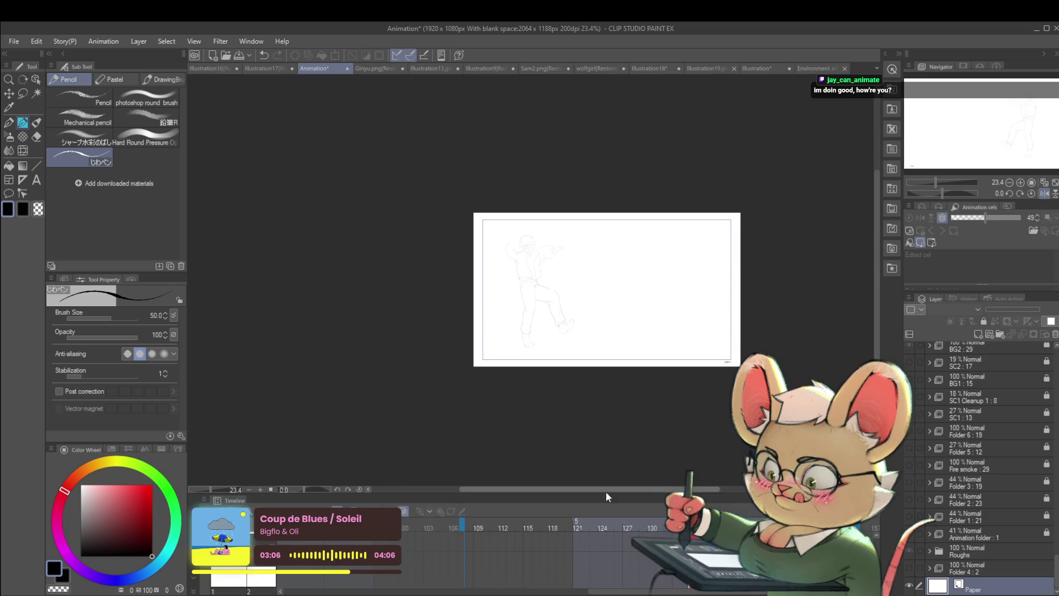
click(1045, 195)
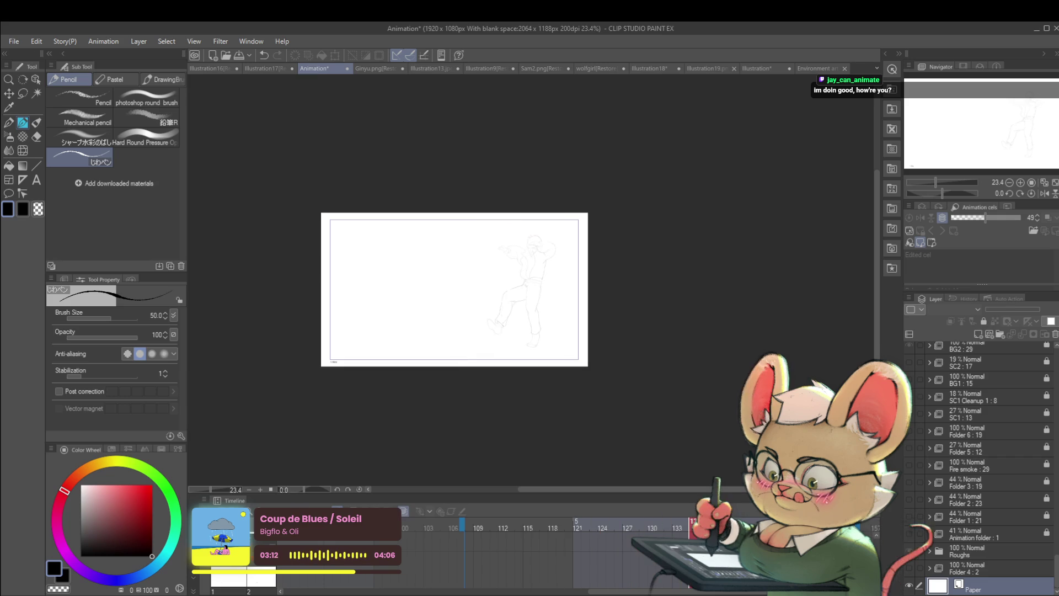
mouse_move(713, 491)
mouse_down()
mouse_move(720, 211)
mouse_move(722, 225)
mouse_move(709, 220)
mouse_up()
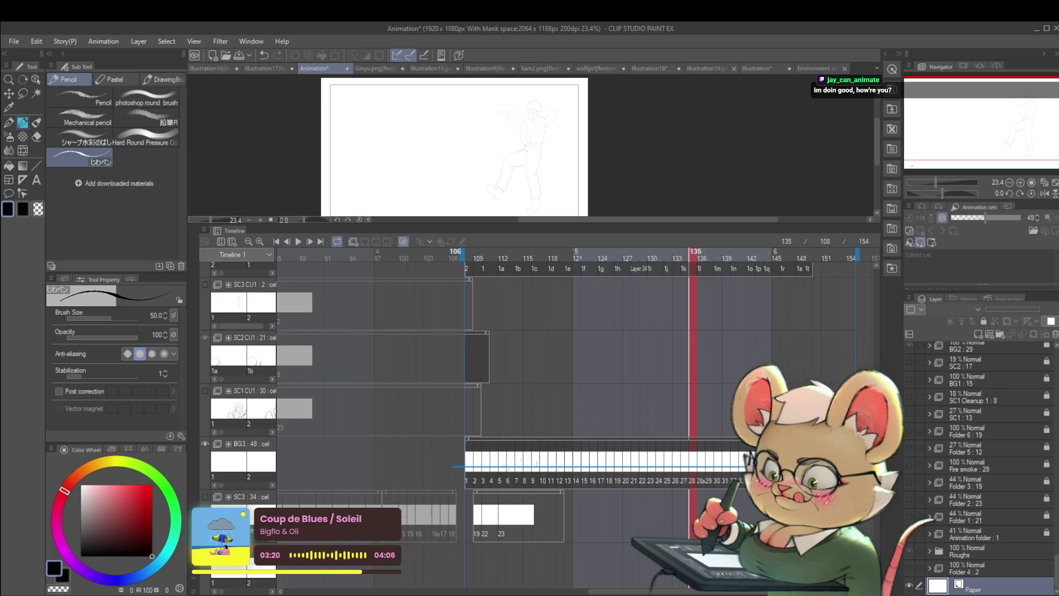
Select BG3's cels from frame 1 onward and play the jump from frame 108.
drag(466, 460, 844, 461)
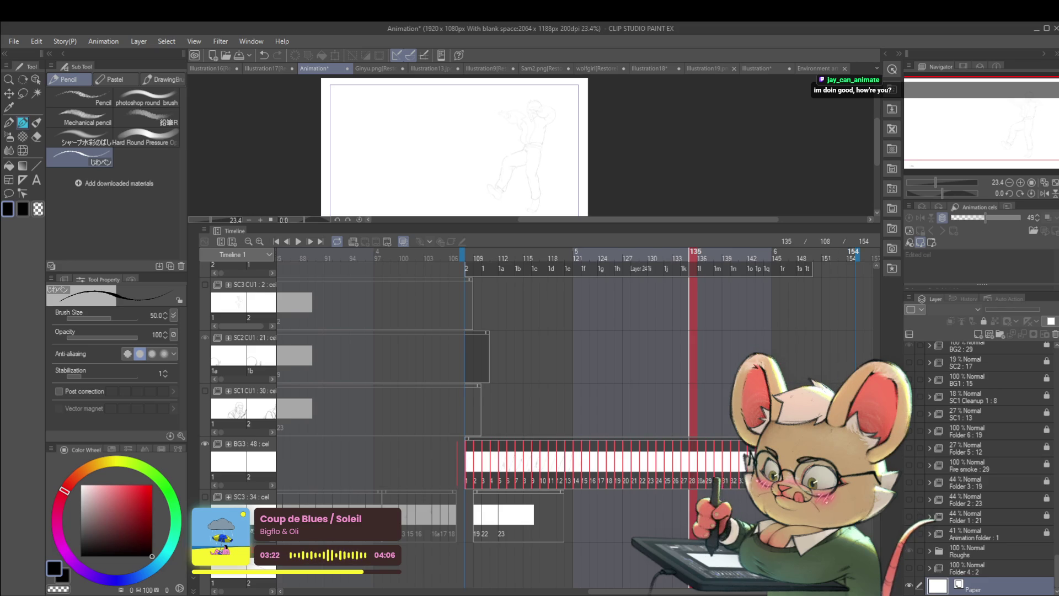
click(463, 474)
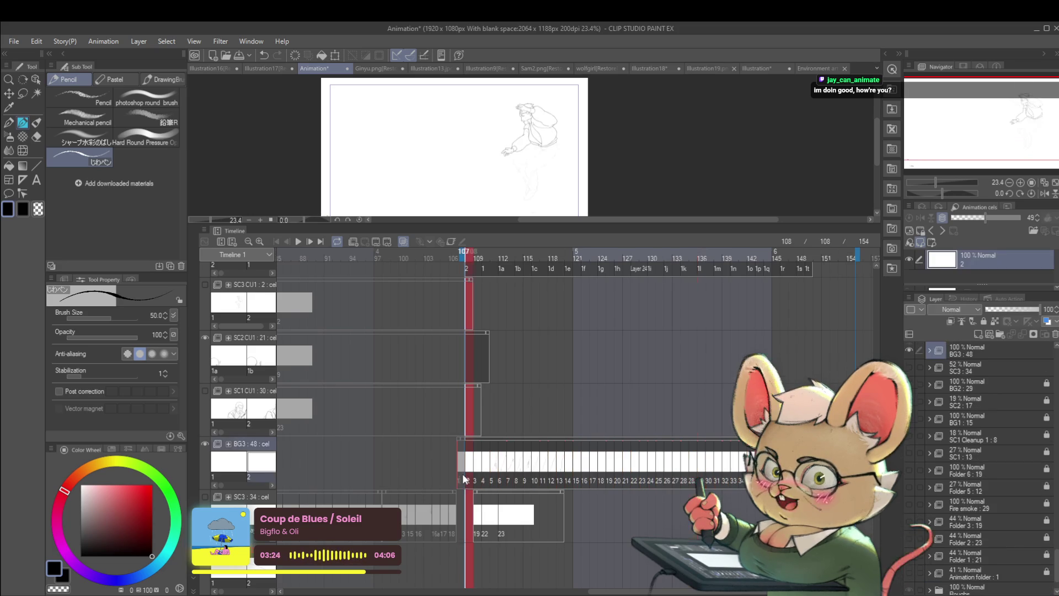
click(298, 241)
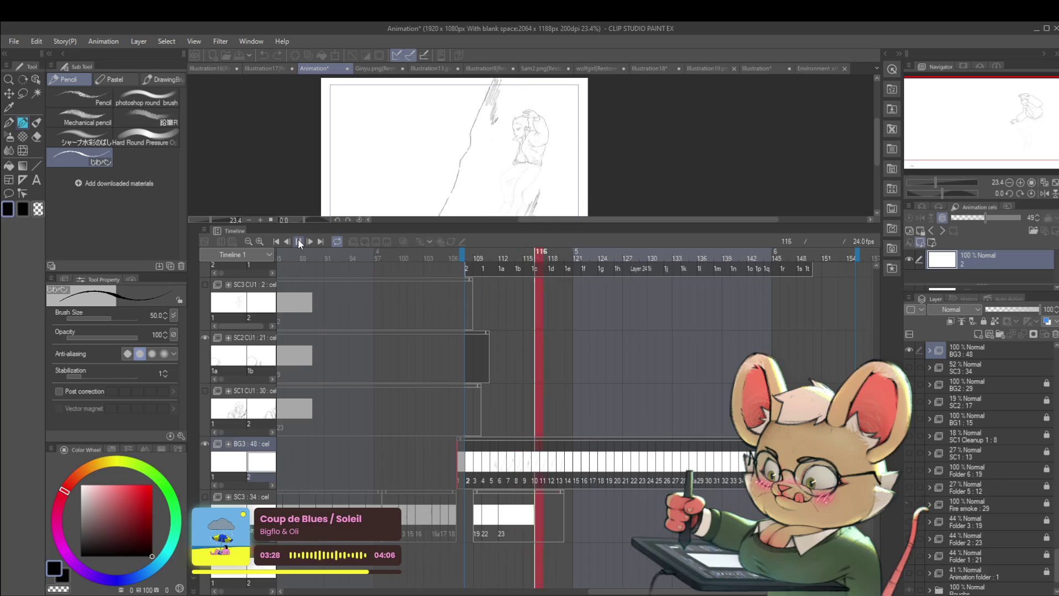
key(Return)
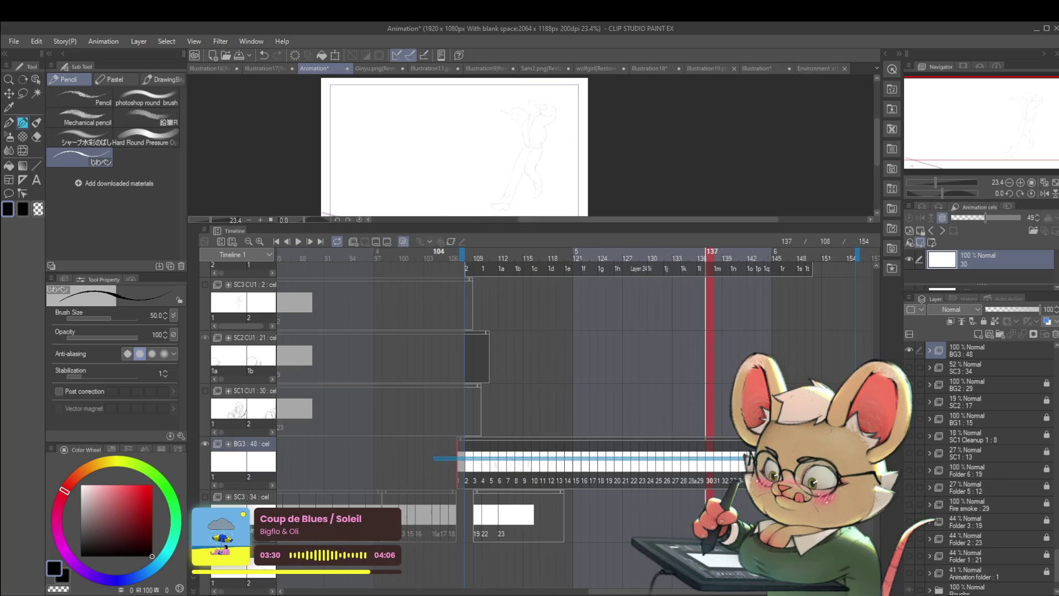
Select the BG3 ground-line cels, extended one frame earlier, and play back to check their timing.
click(459, 465)
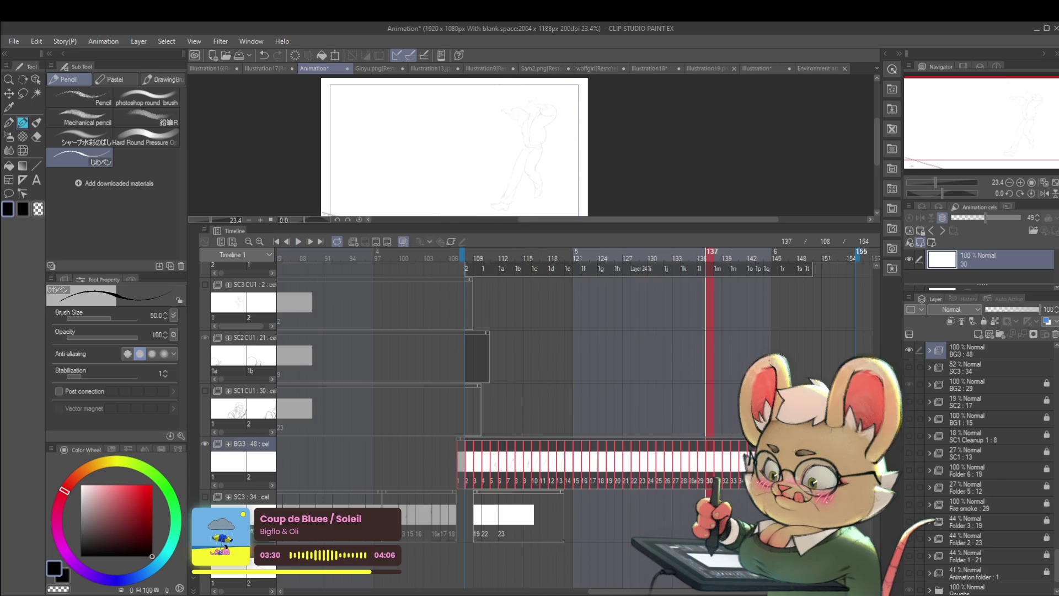
shift+click(449, 469)
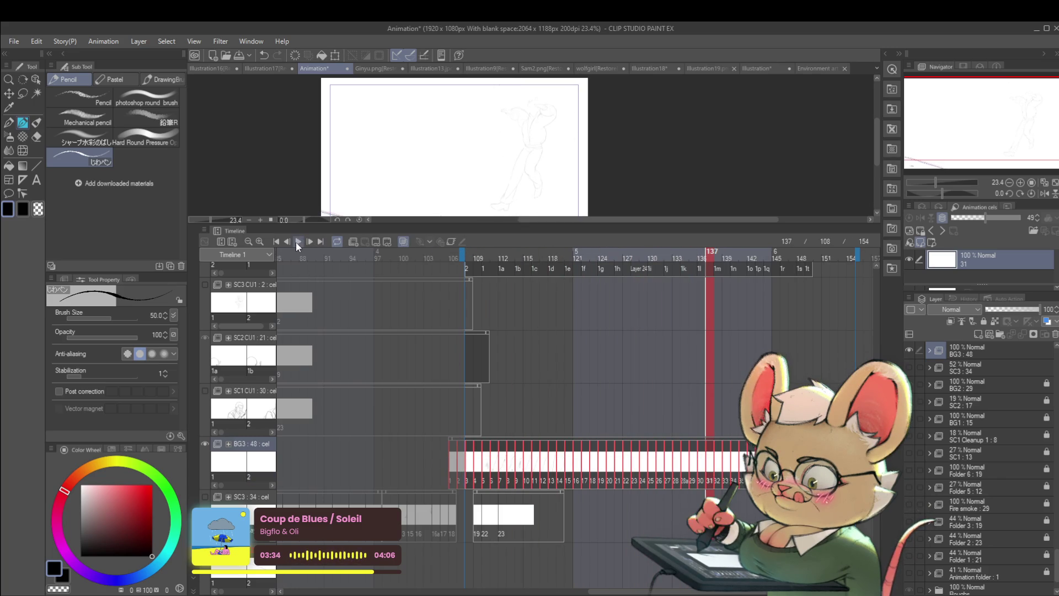
click(298, 243)
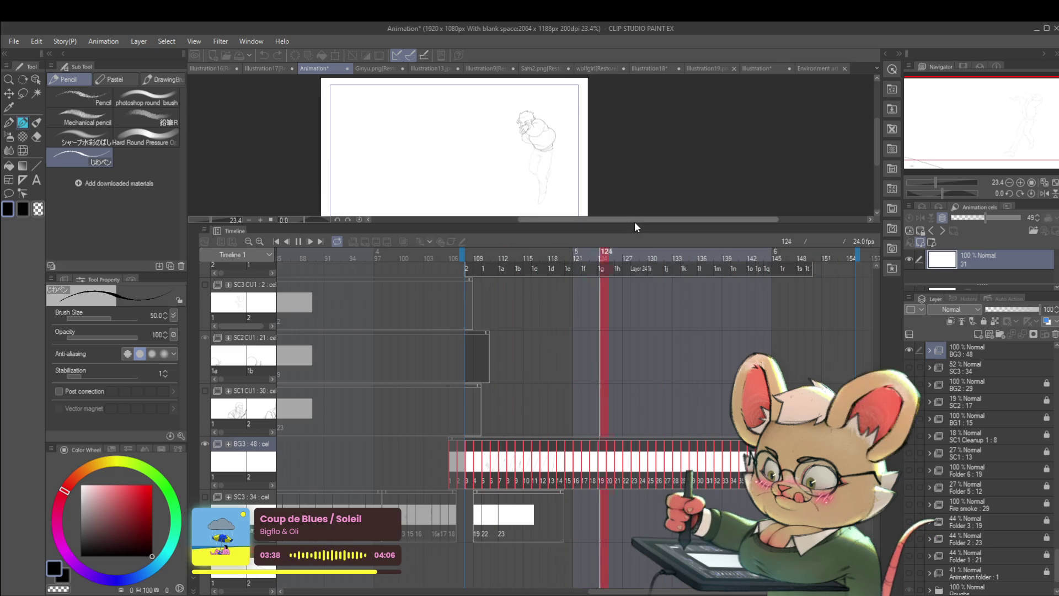
drag(636, 225, 637, 373)
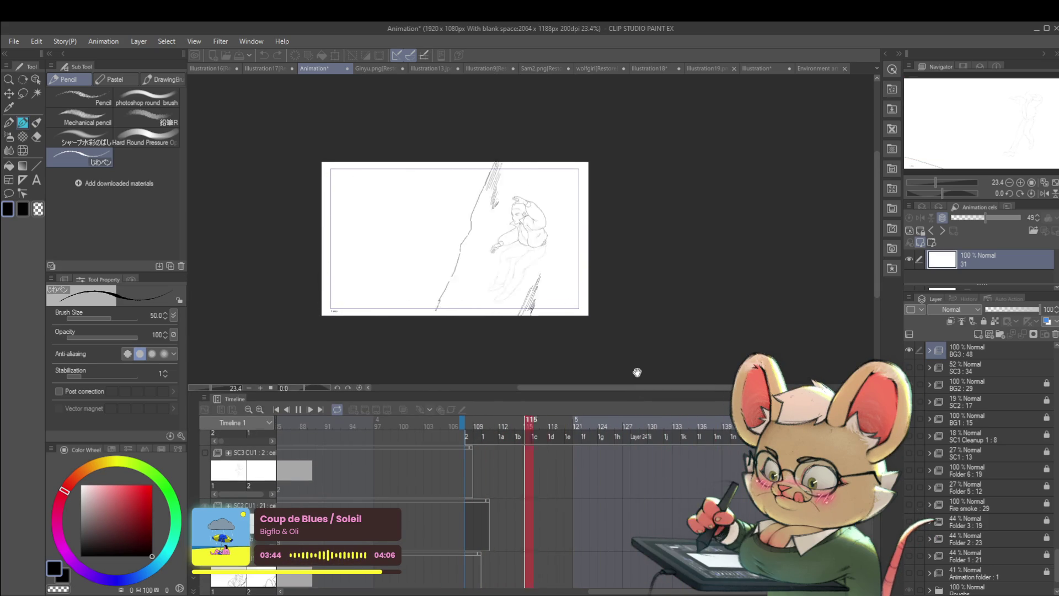
click(303, 412)
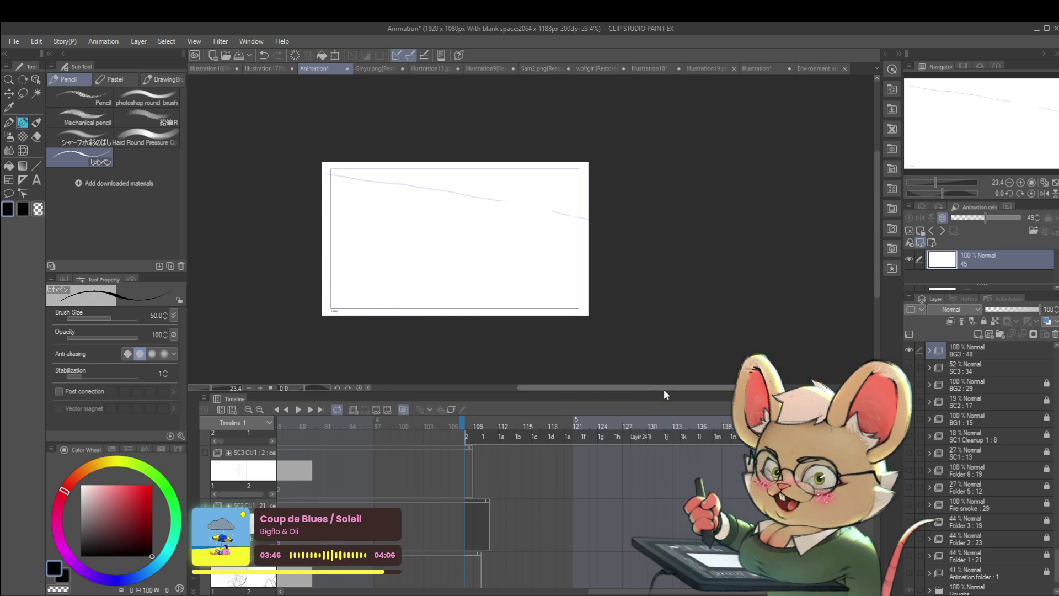
drag(667, 393, 663, 253)
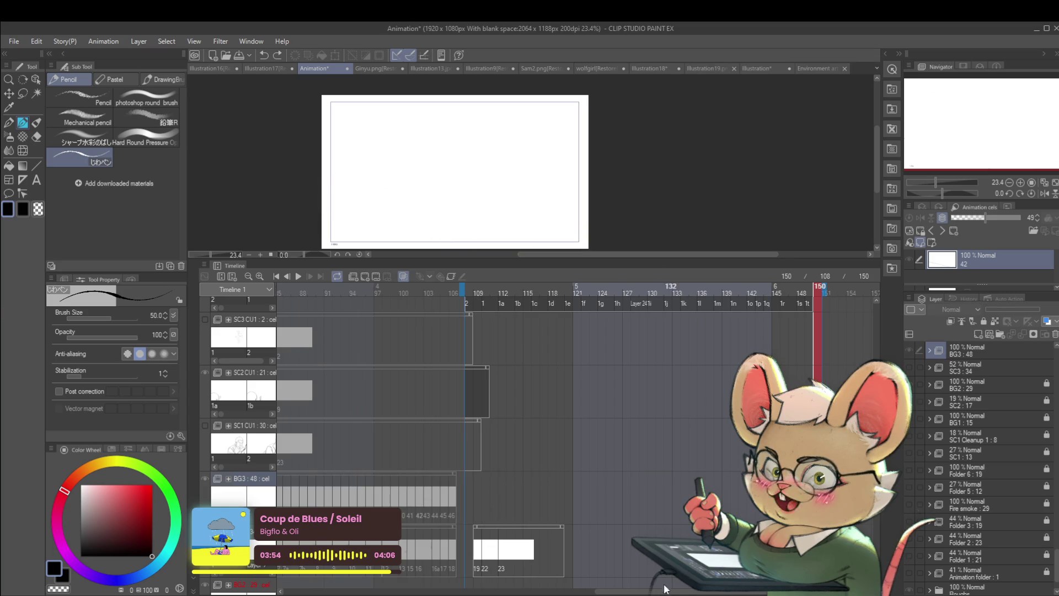
drag(623, 595, 507, 594)
Turn on onion skin in the Timeline to compare neighbouring frames.
scroll(497, 441, down, 3)
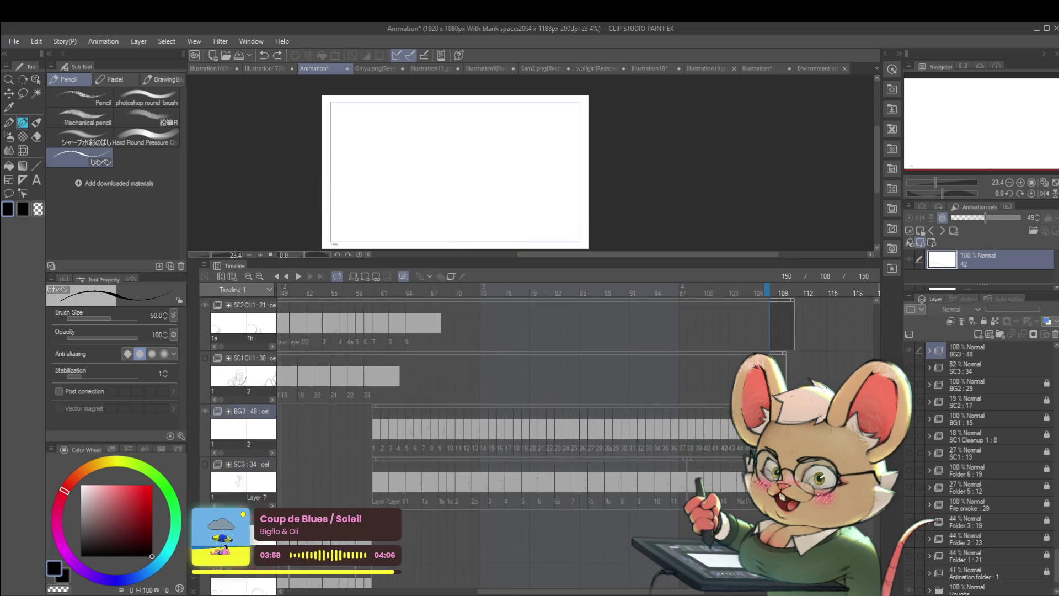
scroll(497, 413, up, 6)
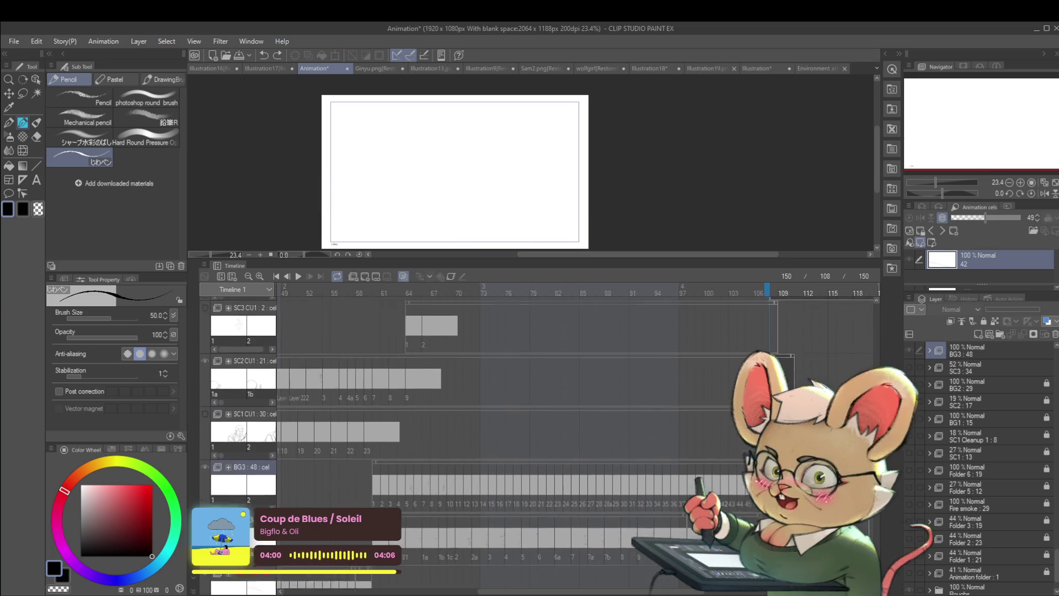
scroll(496, 414, down, 1)
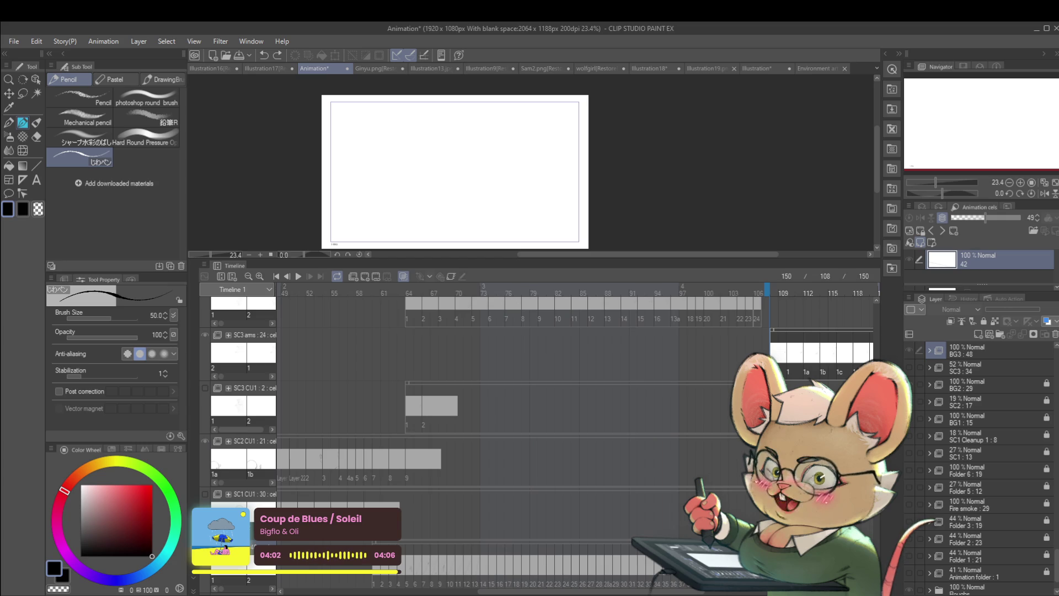
scroll(496, 414, up, 2)
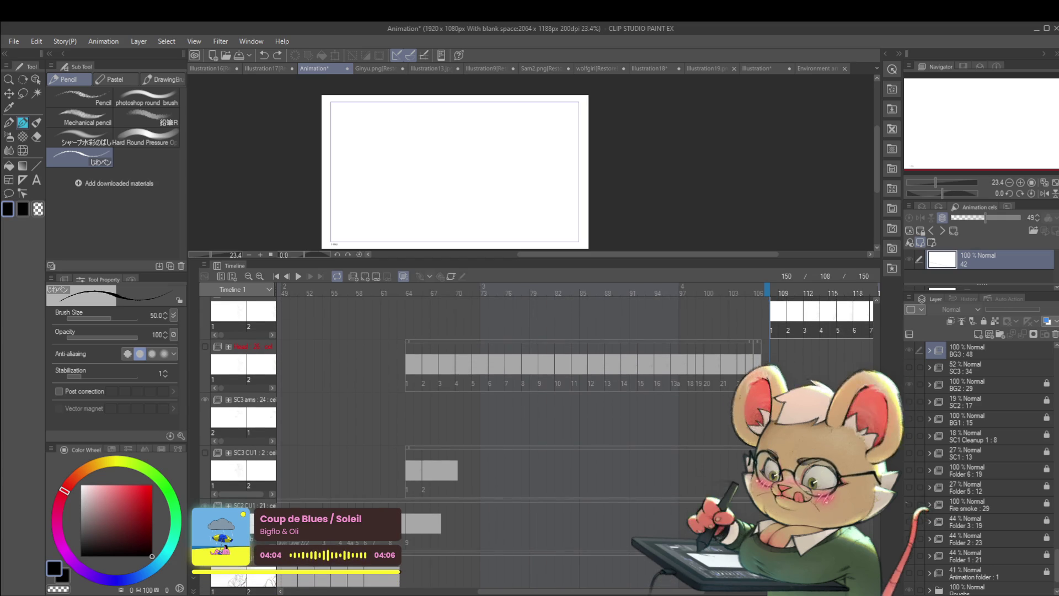
scroll(496, 413, down, 2)
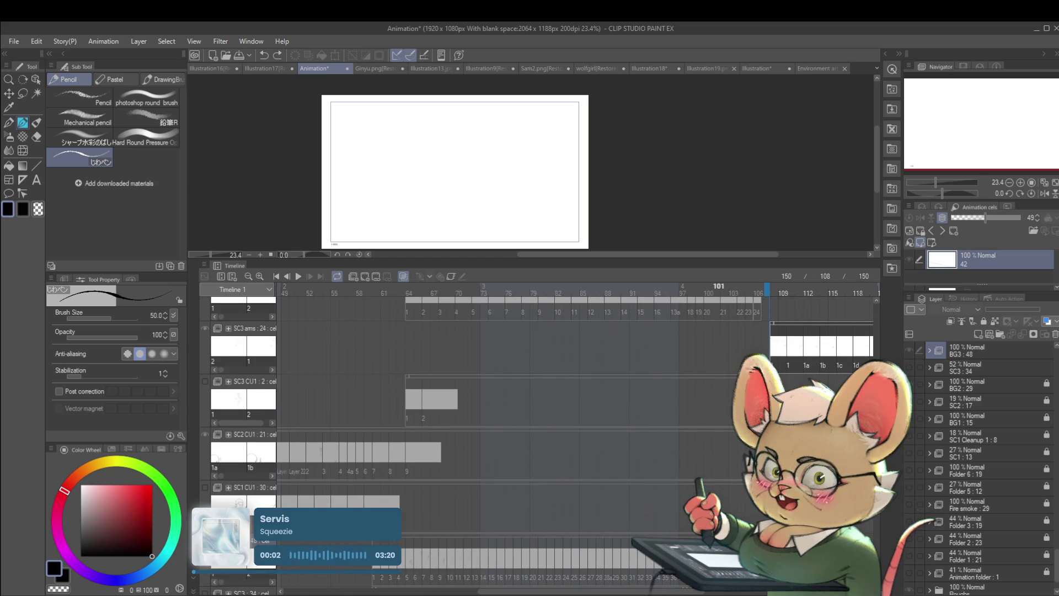
click(357, 274)
click(357, 274)
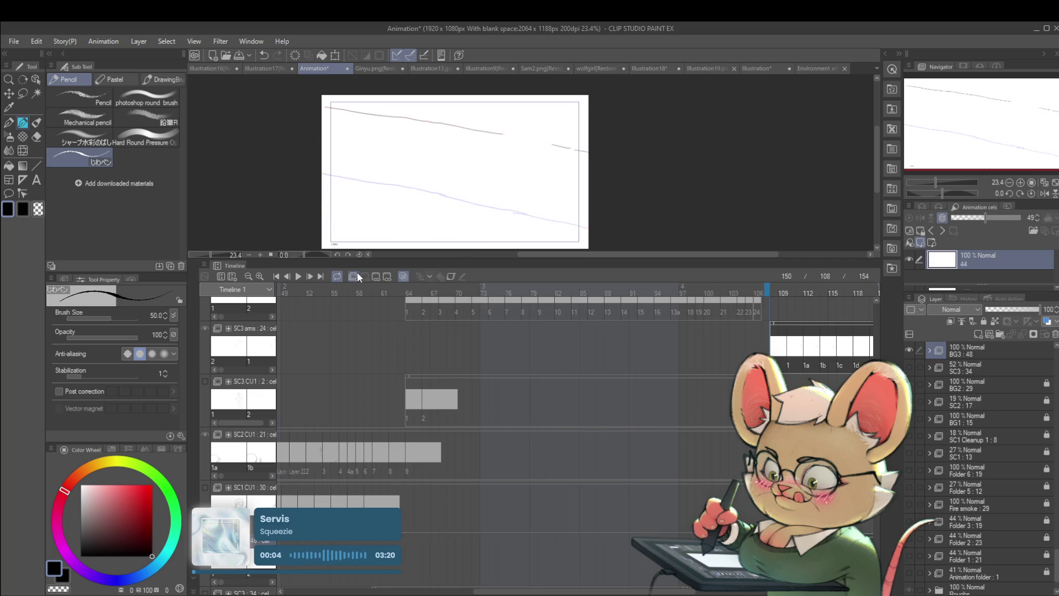
Shift the bottom ground track's cels over by one frame and replay from before the cut.
scroll(552, 386, right, 5)
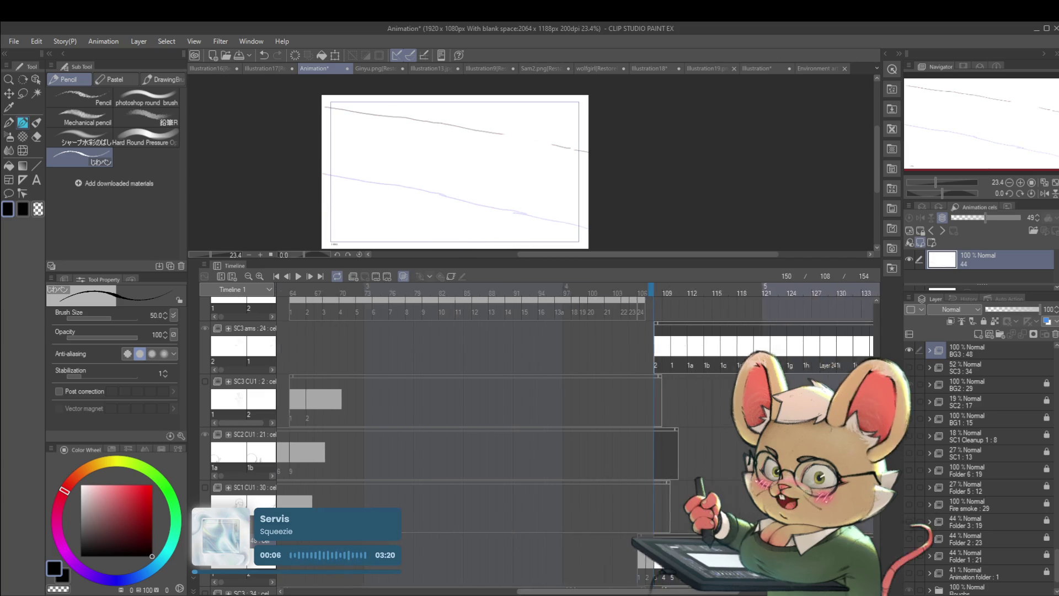
scroll(477, 565, right, 1)
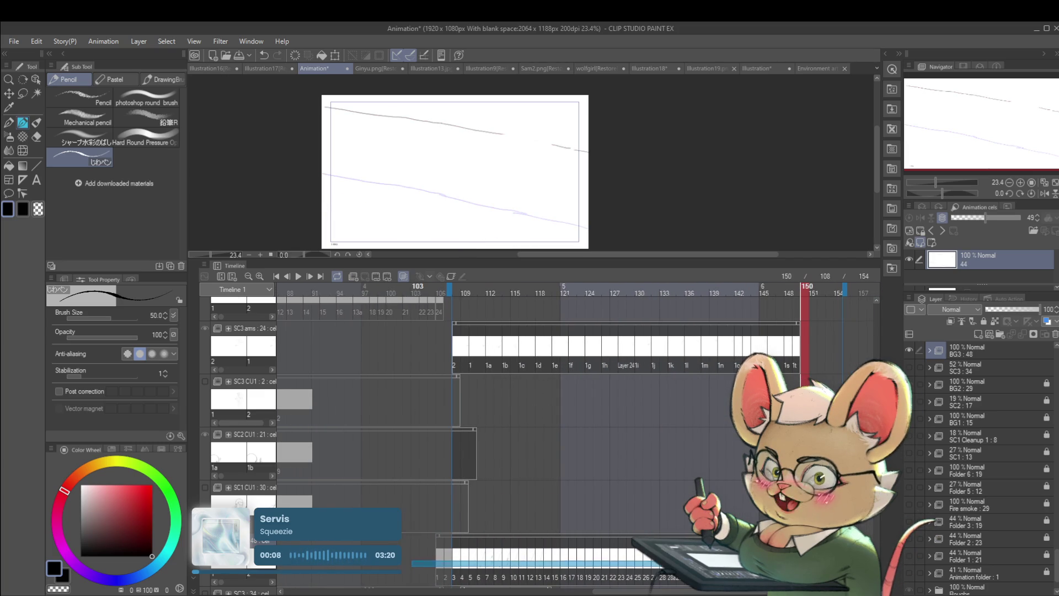
click(440, 561)
click(434, 562)
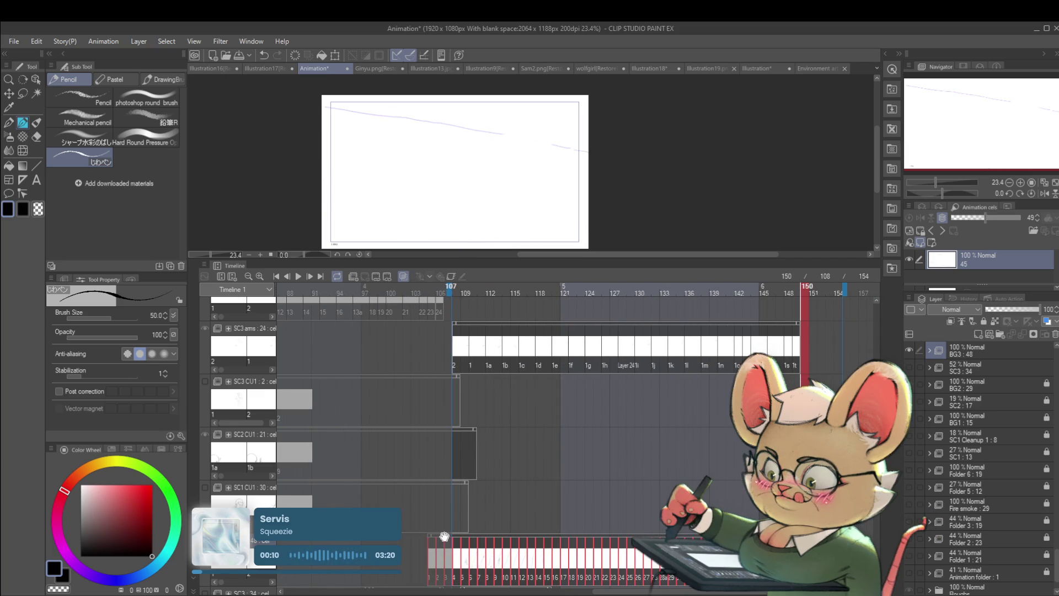
click(423, 298)
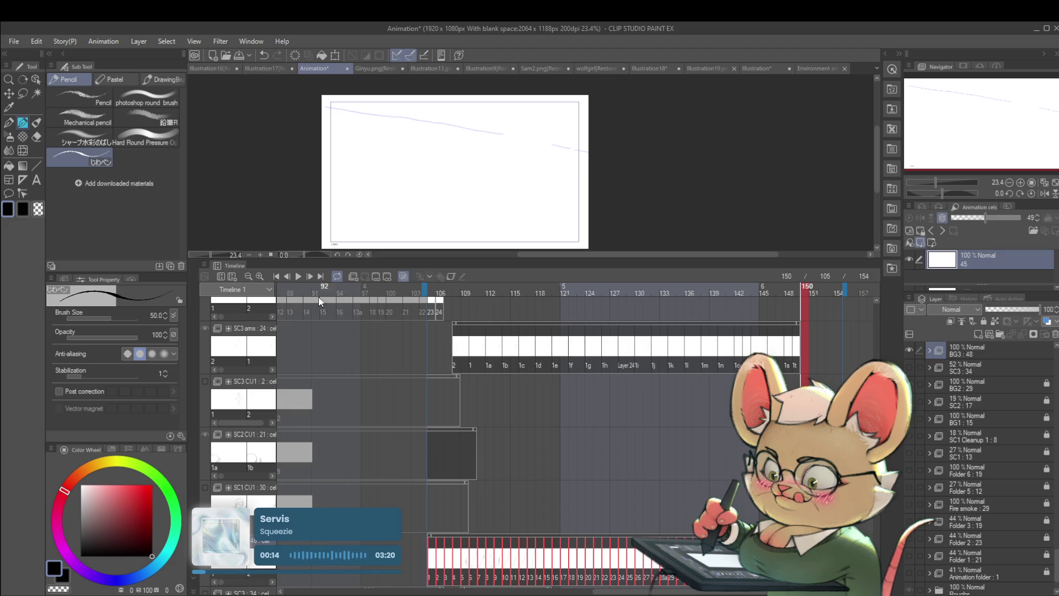
key(space)
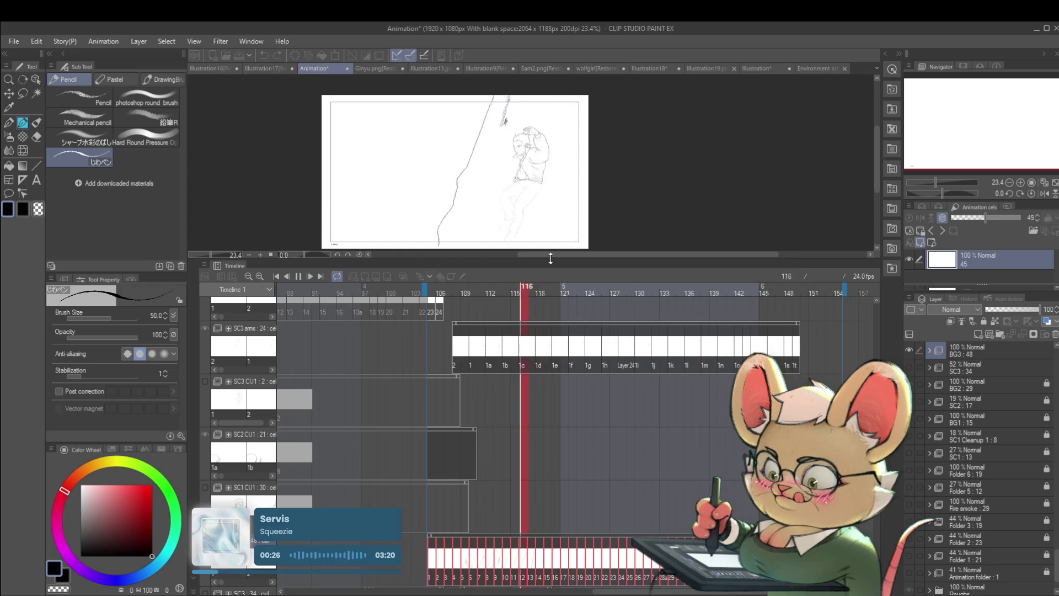
drag(551, 258, 552, 424)
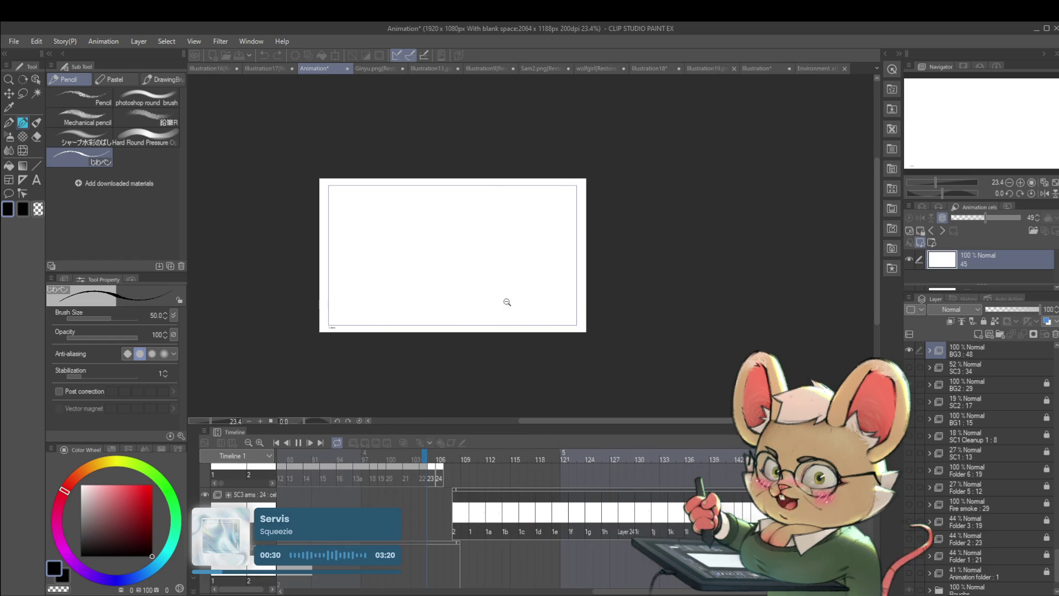
Enlarge and reframe the canvas view and stop the playback.
scroll(507, 298, up, 2)
drag(507, 299, 578, 308)
scroll(590, 340, down, 1)
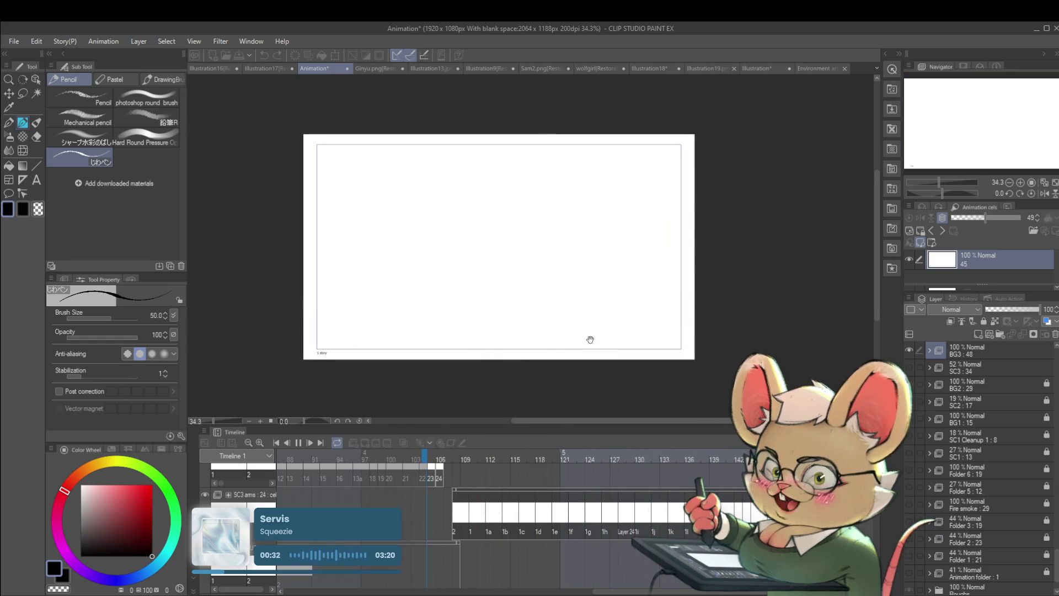
click(298, 442)
drag(692, 593, 574, 593)
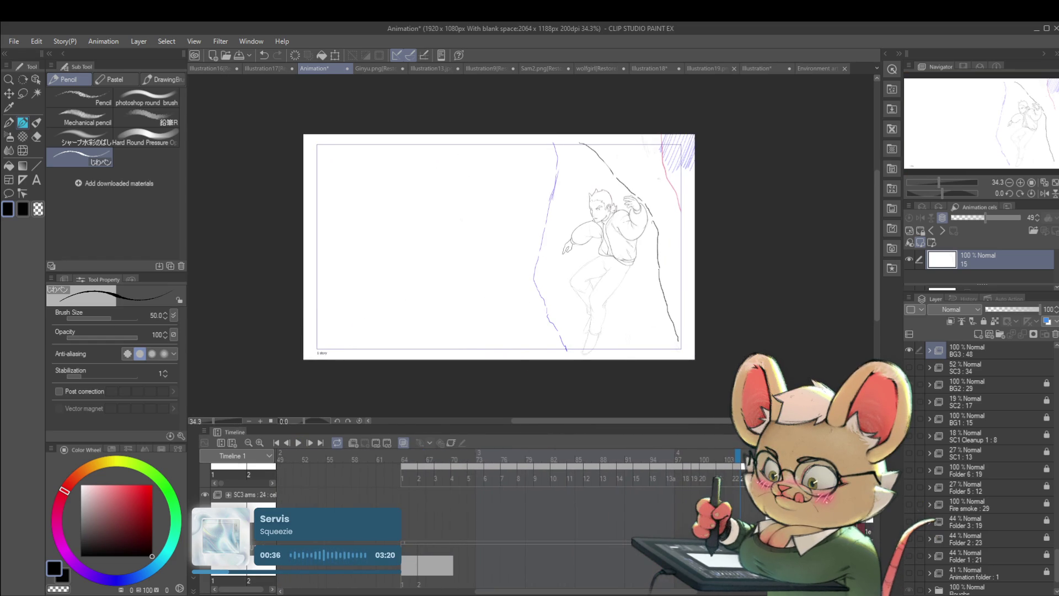
Replay the jump with the canvas view mirrored horizontally, pausing on frame 117.
click(298, 443)
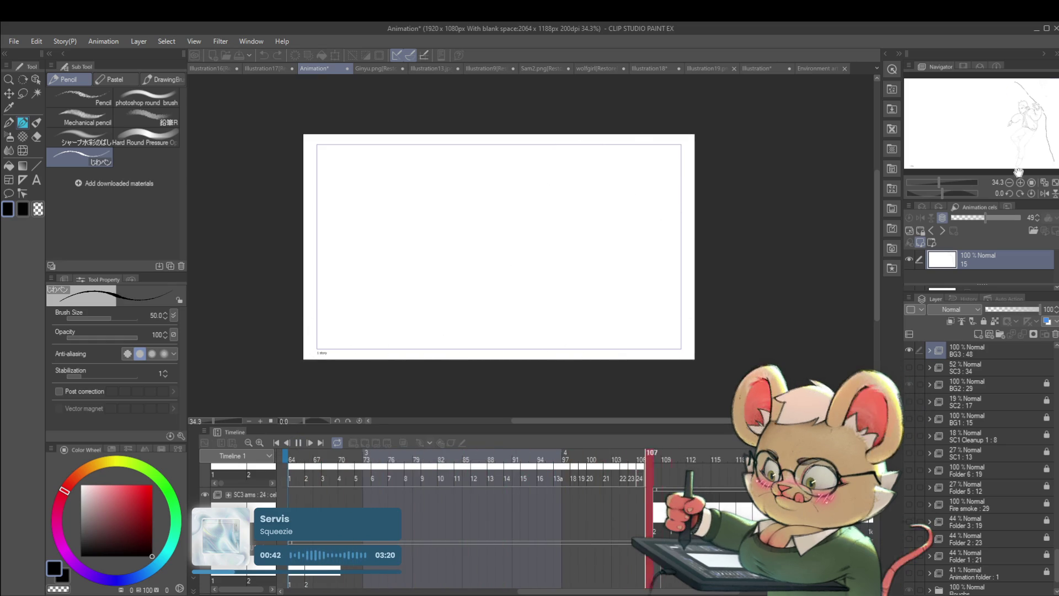
click(1043, 194)
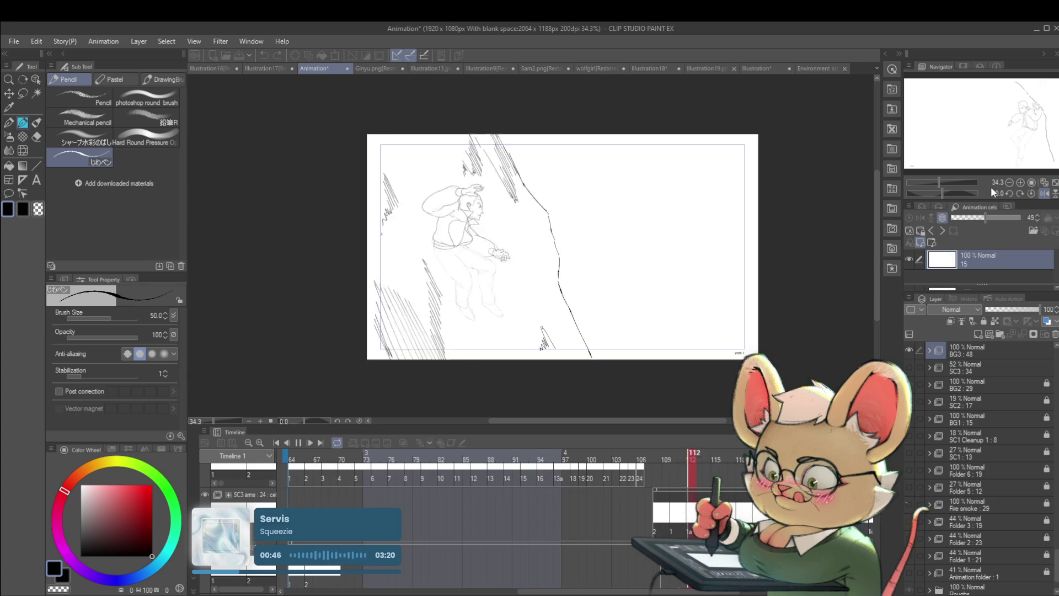
click(297, 444)
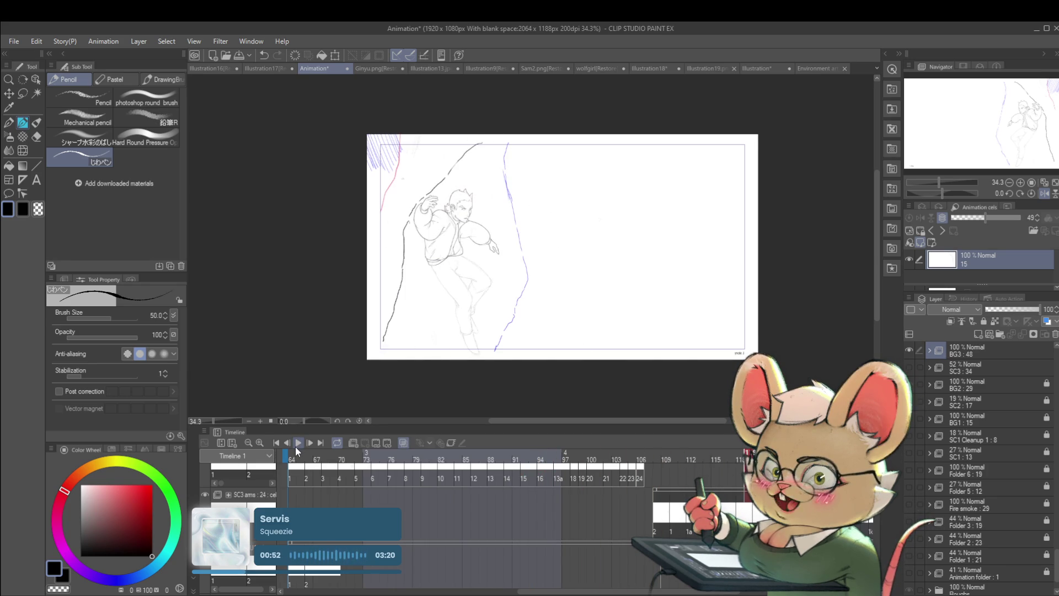
click(296, 448)
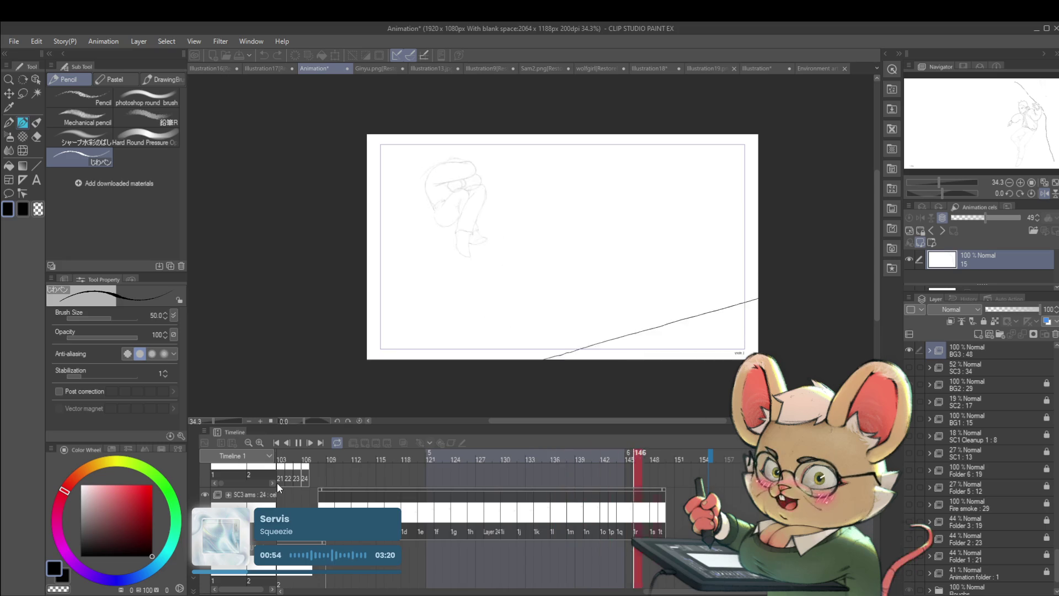
click(298, 443)
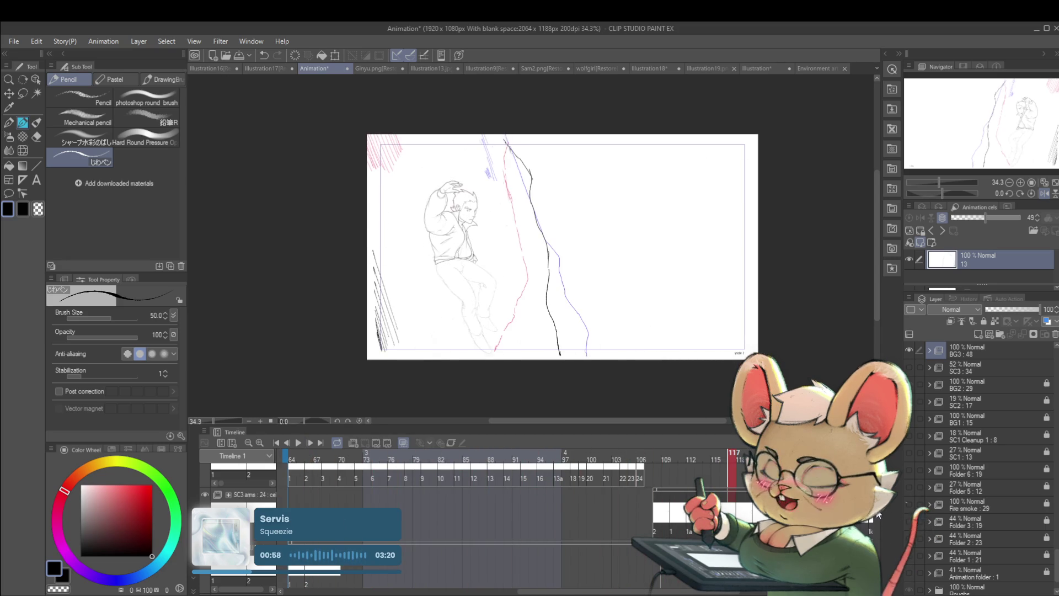
scroll(878, 515, up, 3)
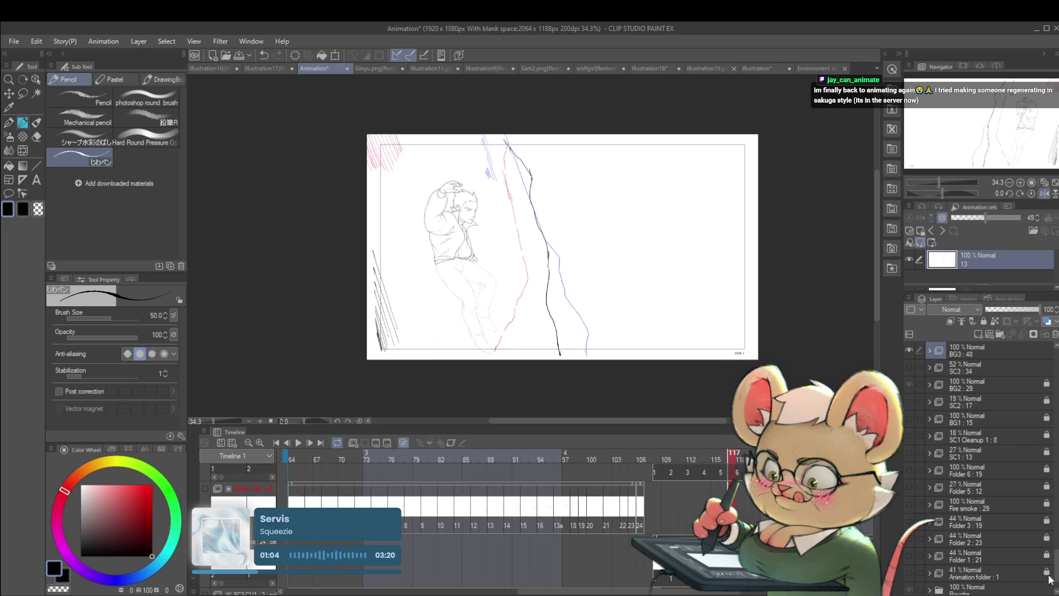
scroll(1050, 580, down, 2)
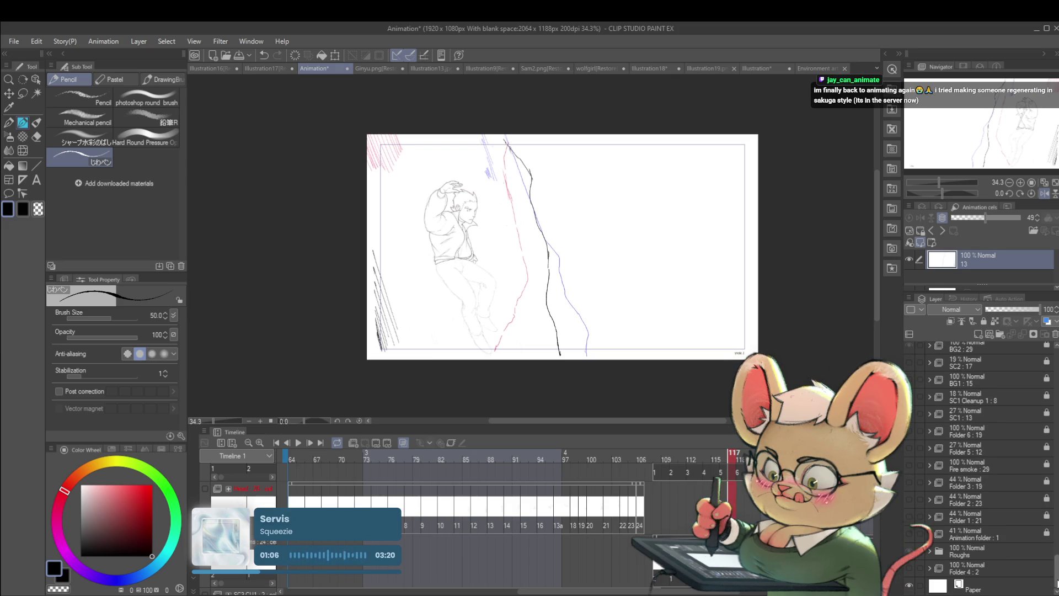
scroll(1056, 582, up, 5)
scroll(1057, 558, up, 3)
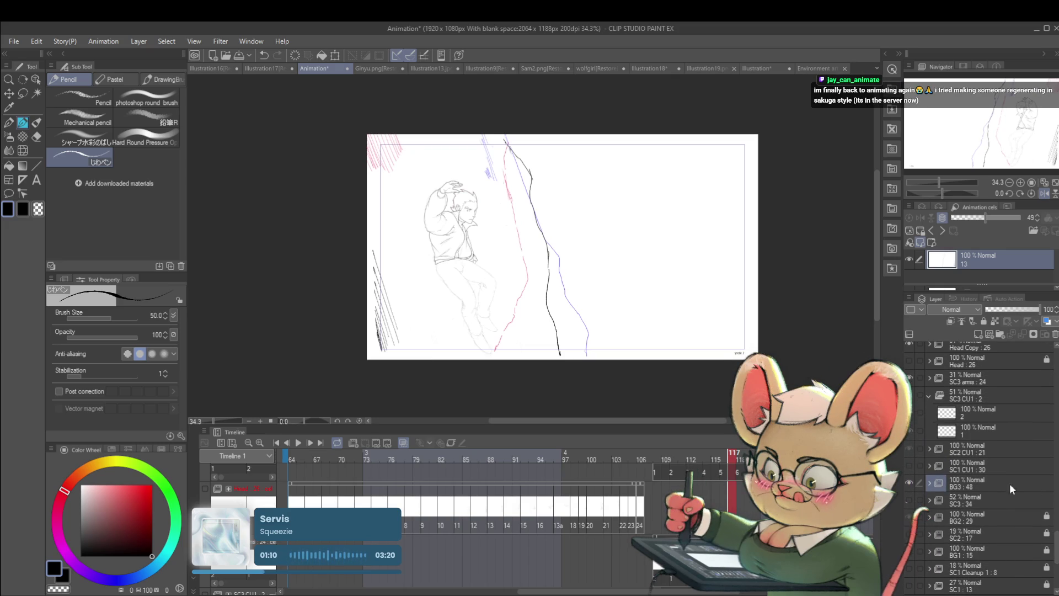
click(975, 483)
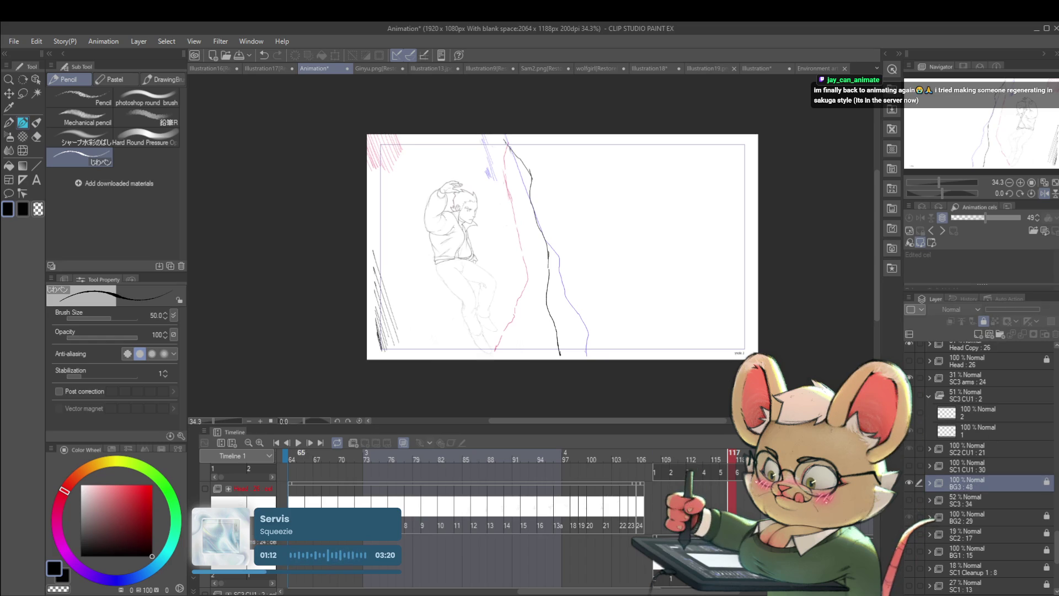
scroll(475, 524, up, 5)
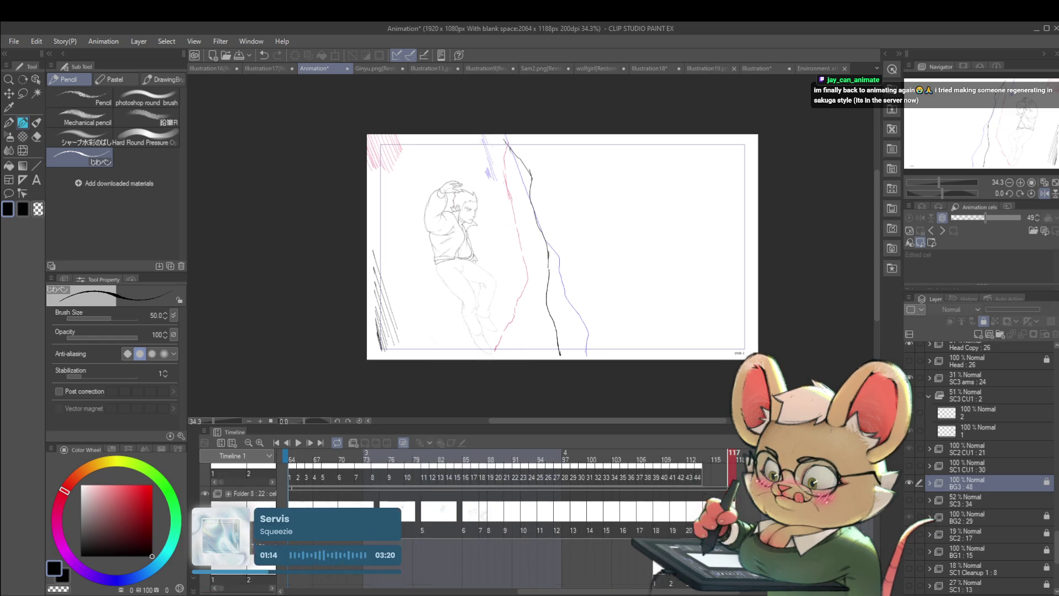
scroll(475, 524, down, 1)
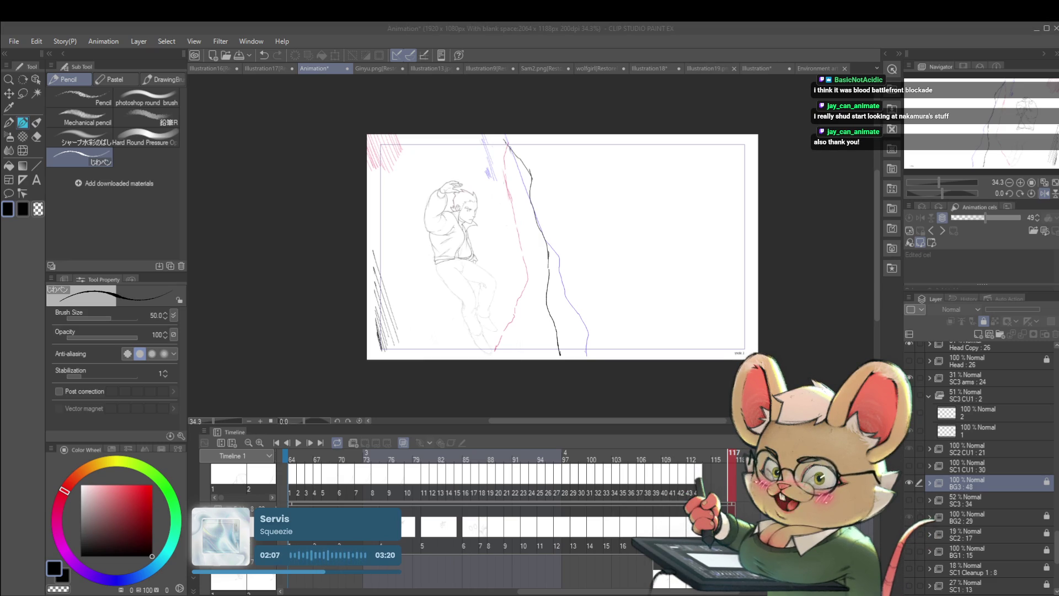
click(298, 443)
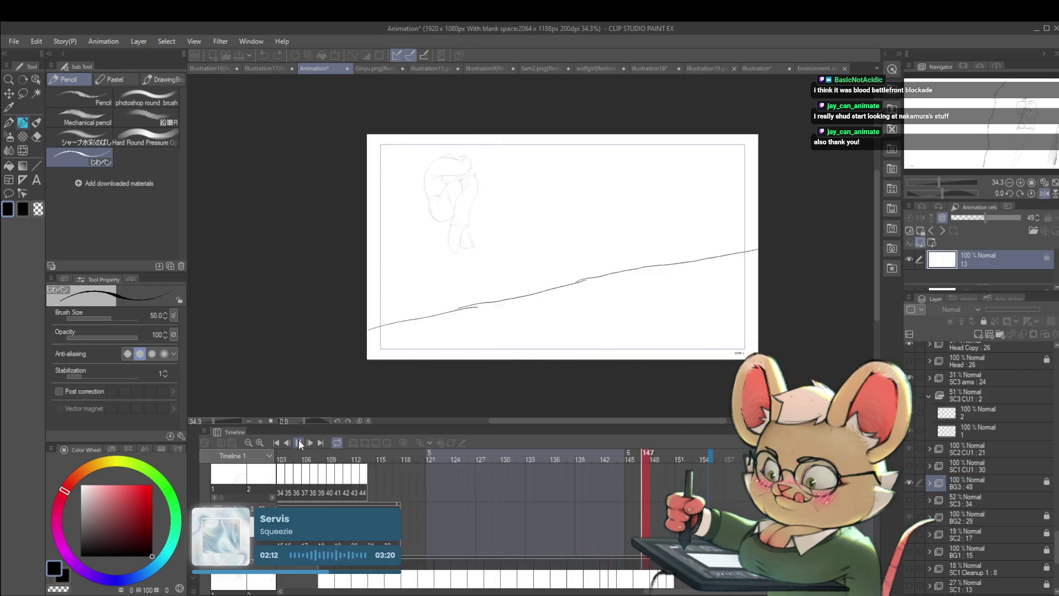
End the playback range at frame 97 and replay the shortened animation.
click(298, 443)
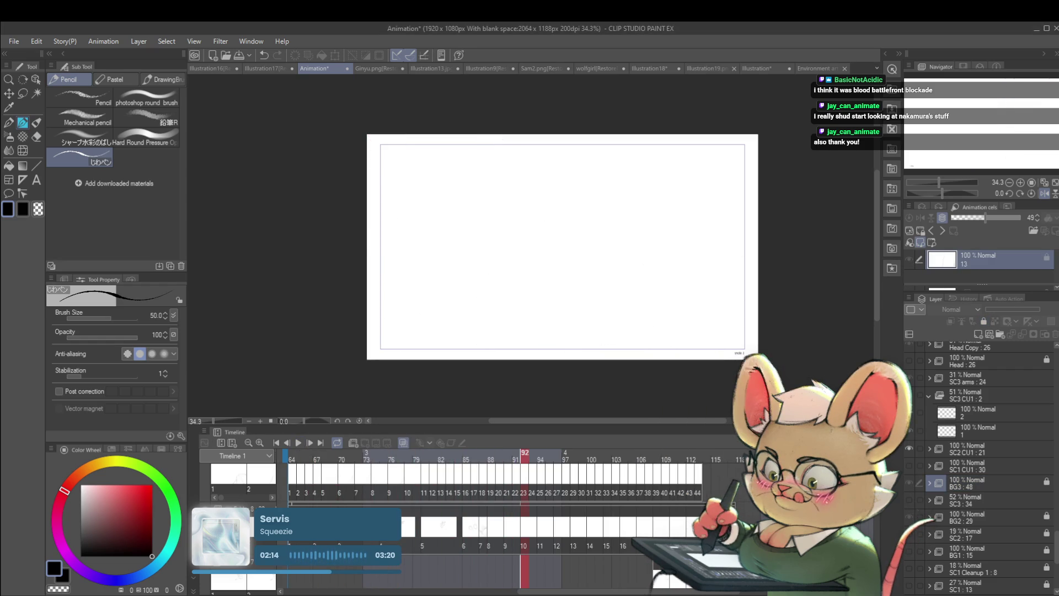
drag(701, 593, 797, 593)
drag(366, 486, 408, 486)
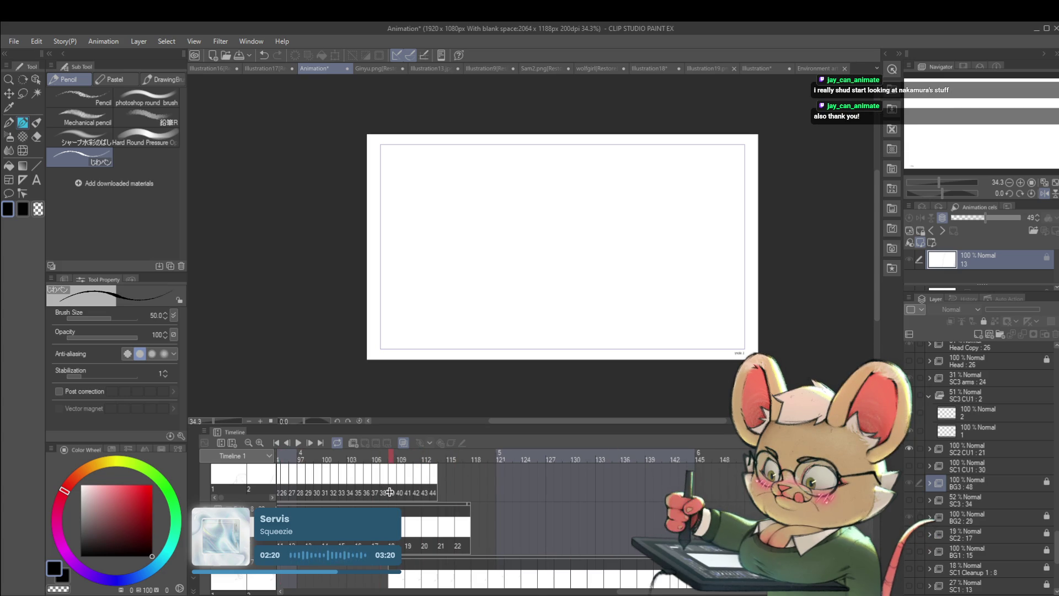
key(space)
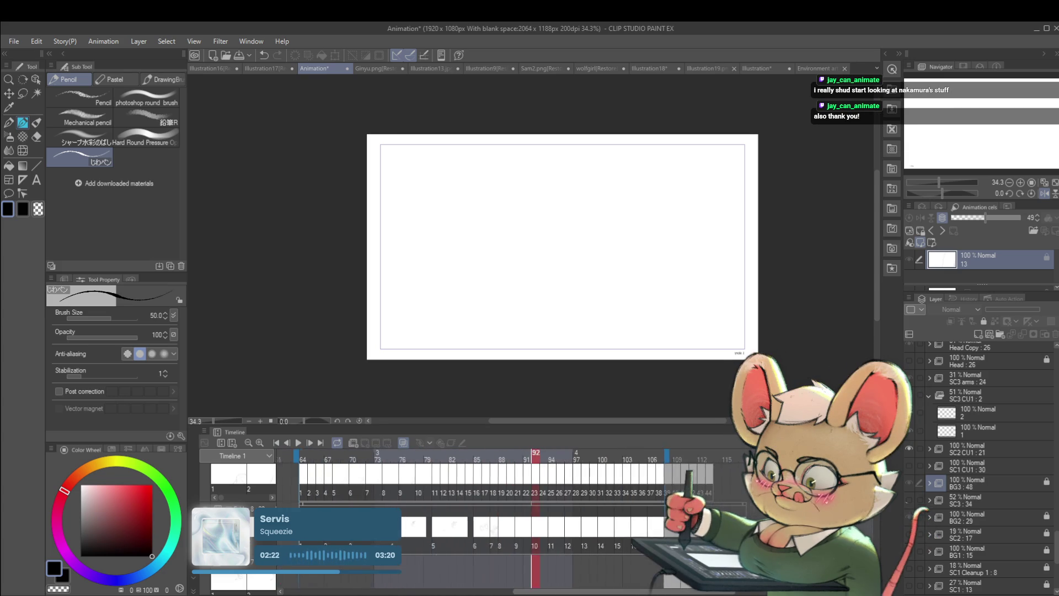
drag(726, 461, 648, 461)
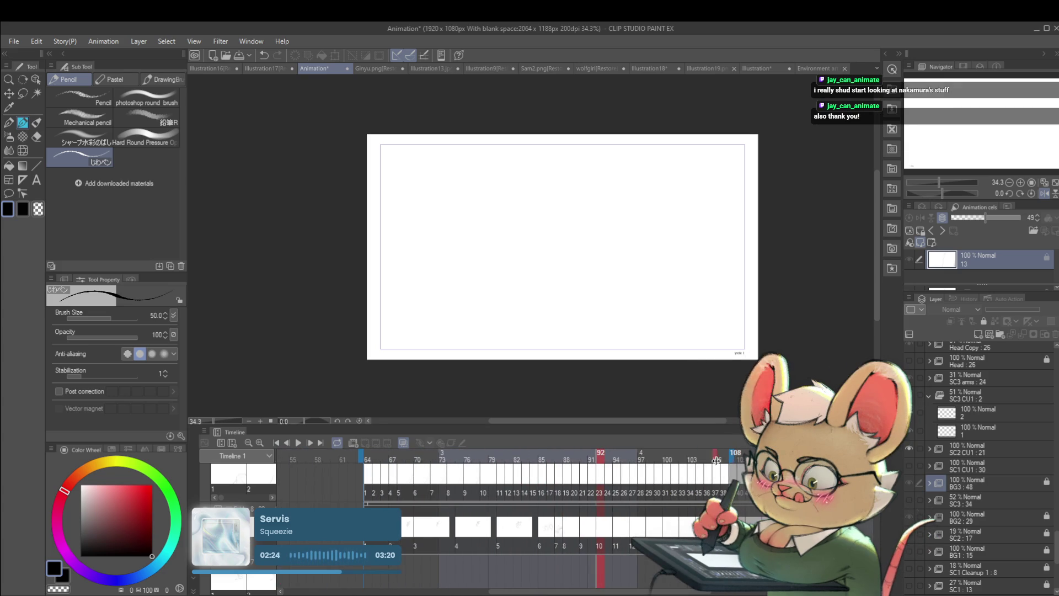
click(297, 444)
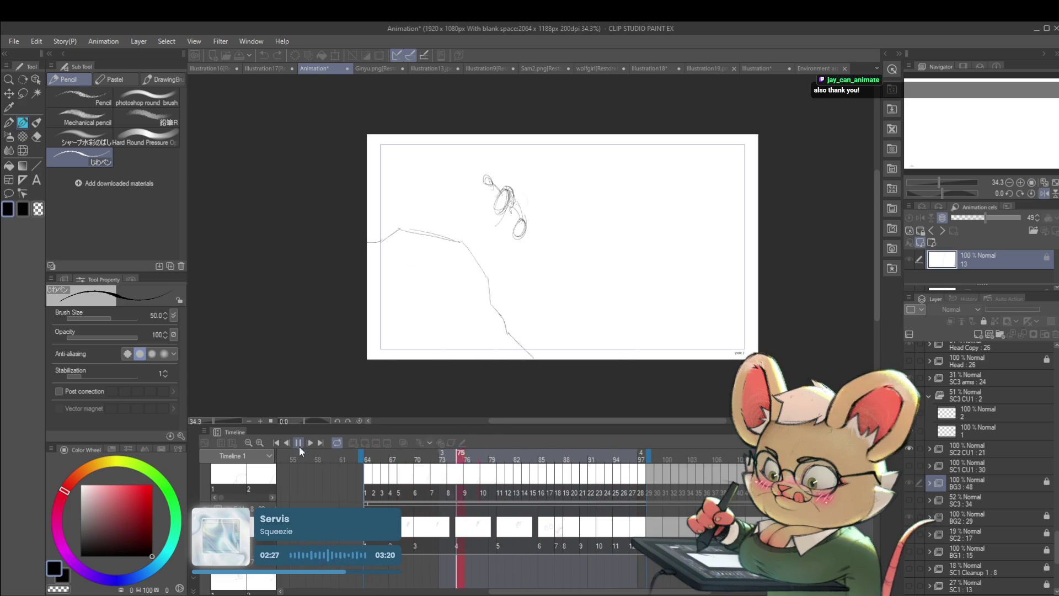
click(300, 445)
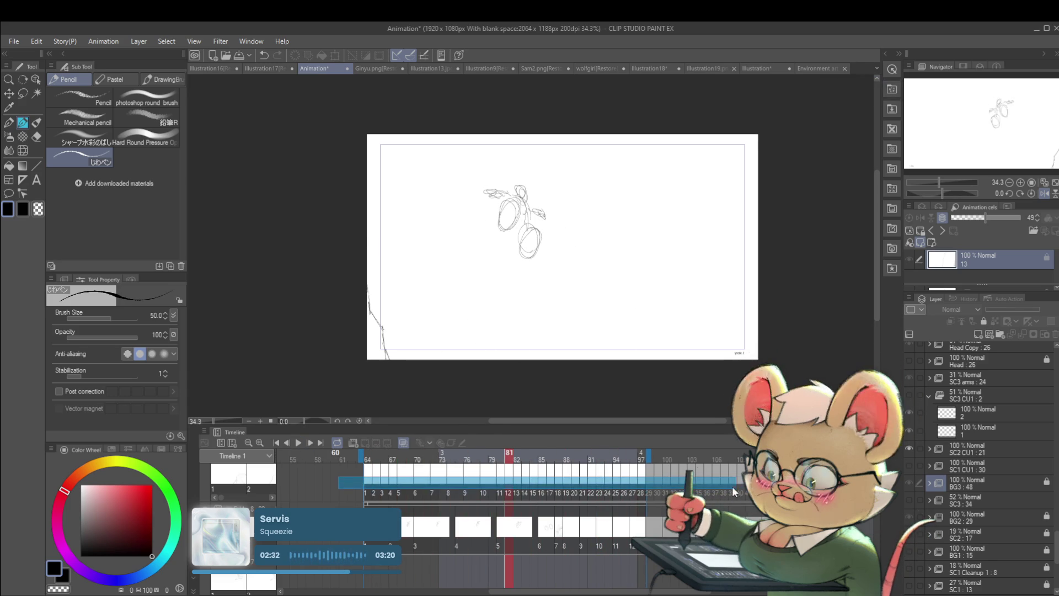
Shift the top track's cels four frames later and add new cels 1a at frame 64 and 1b at 66.
click(416, 516)
click(367, 492)
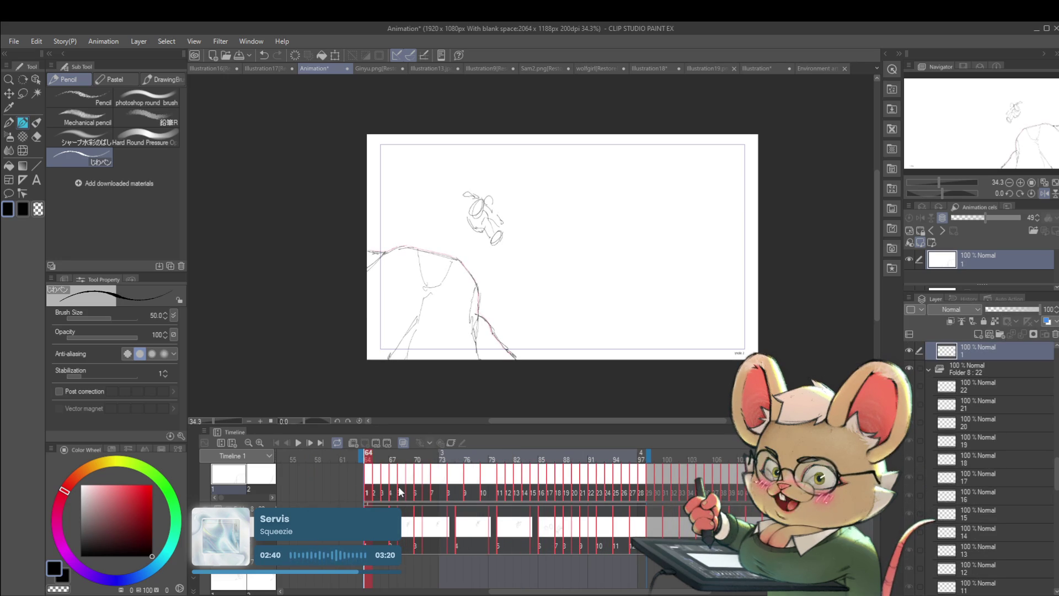
key(Insert)
click(368, 488)
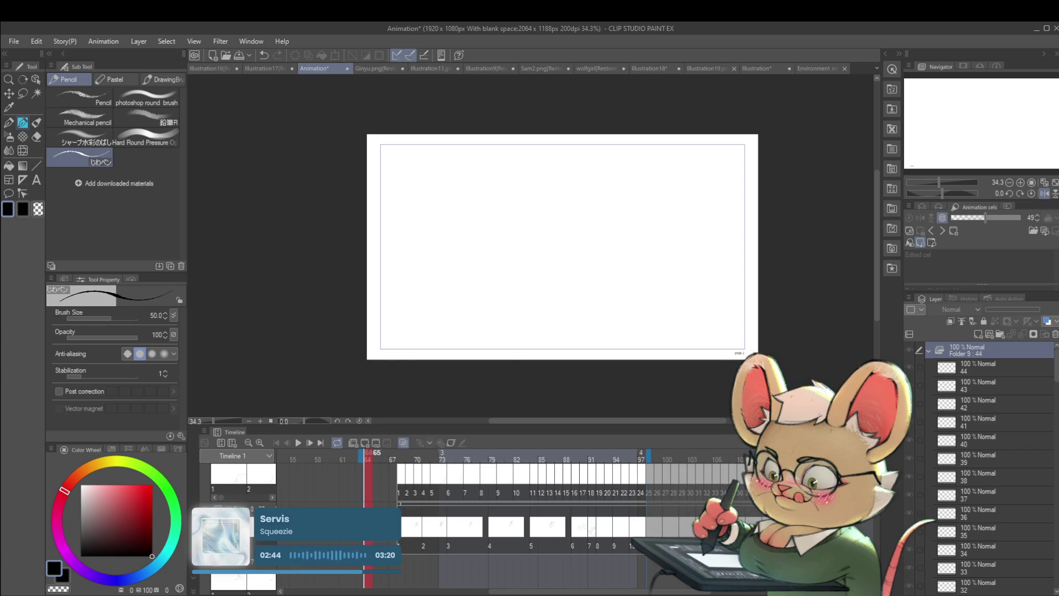
key(ctrl+shift+alt+n)
click(377, 486)
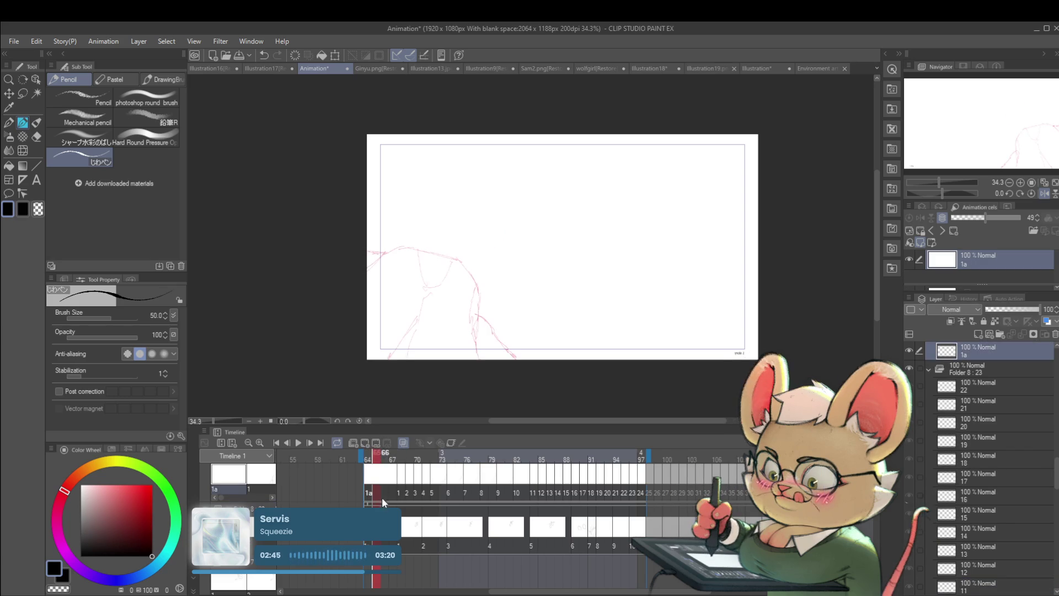
key(ctrl+shift+alt+n)
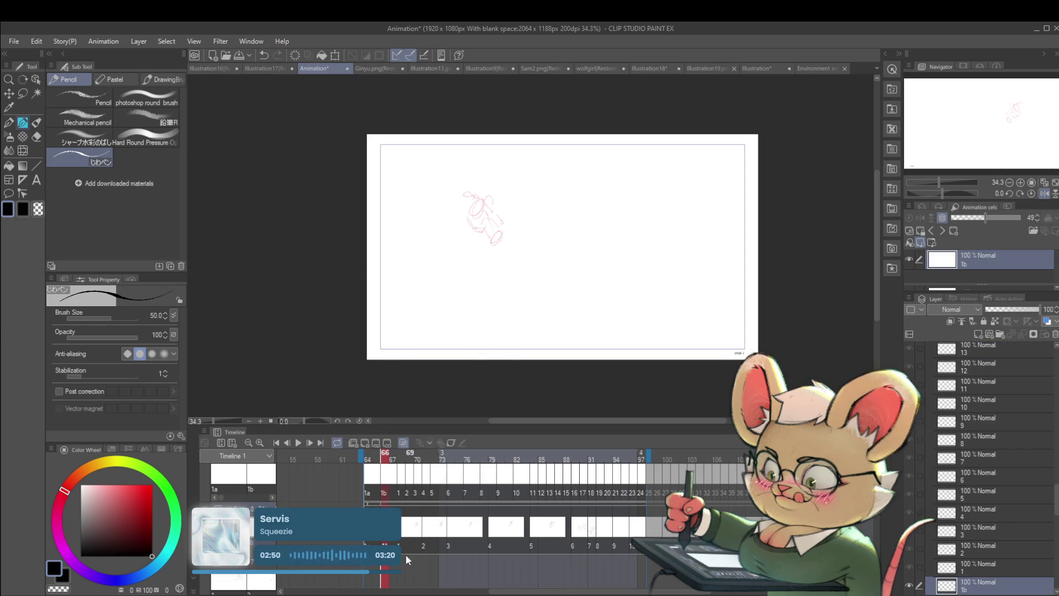
click(398, 487)
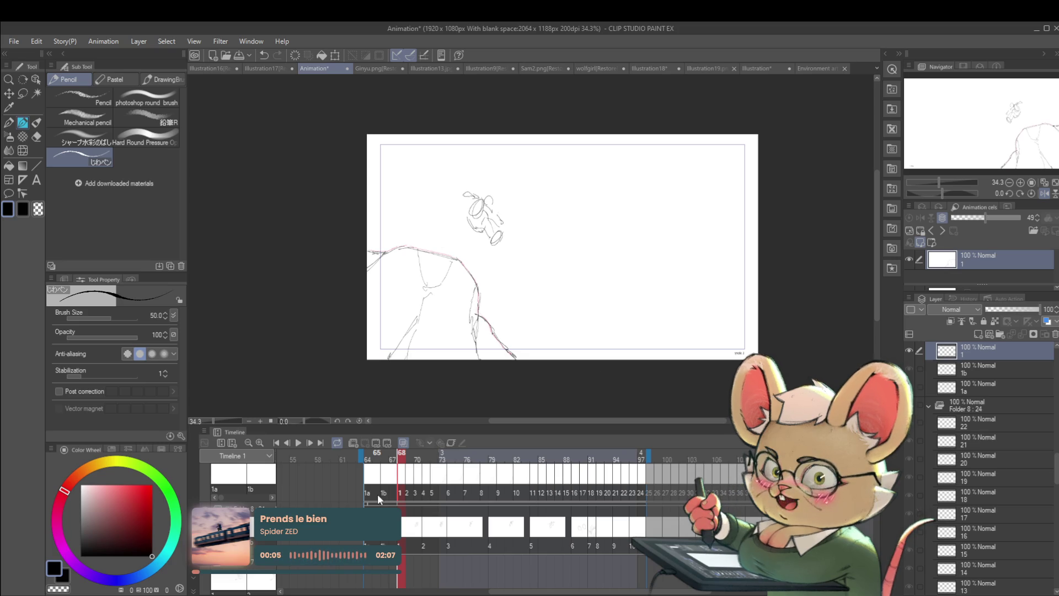
key(slash)
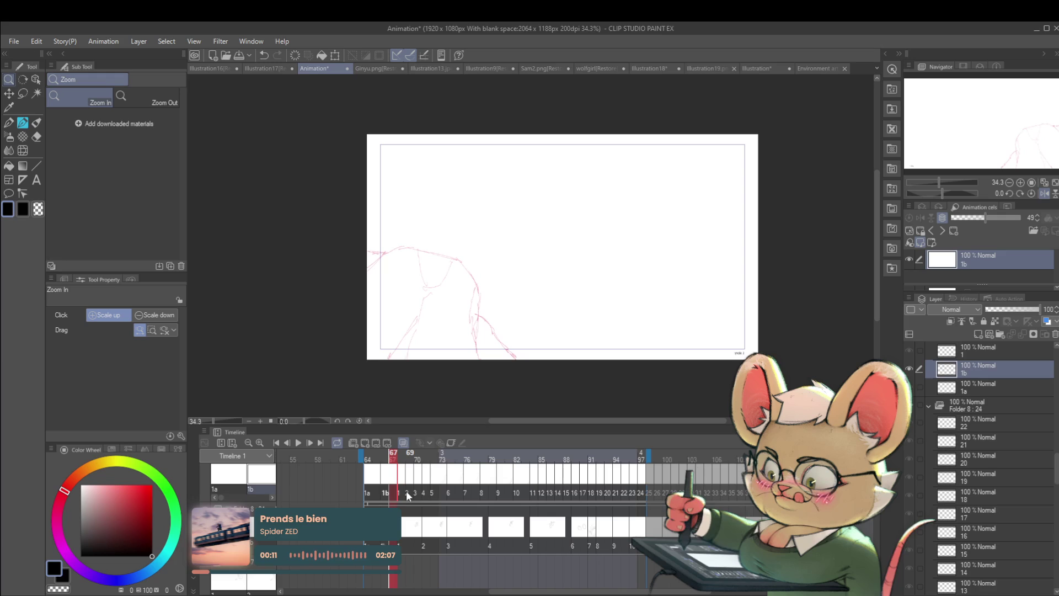
Add ground-line cels 2 through 7 up to frame 76, then move cel 7's ground line up.
click(406, 491)
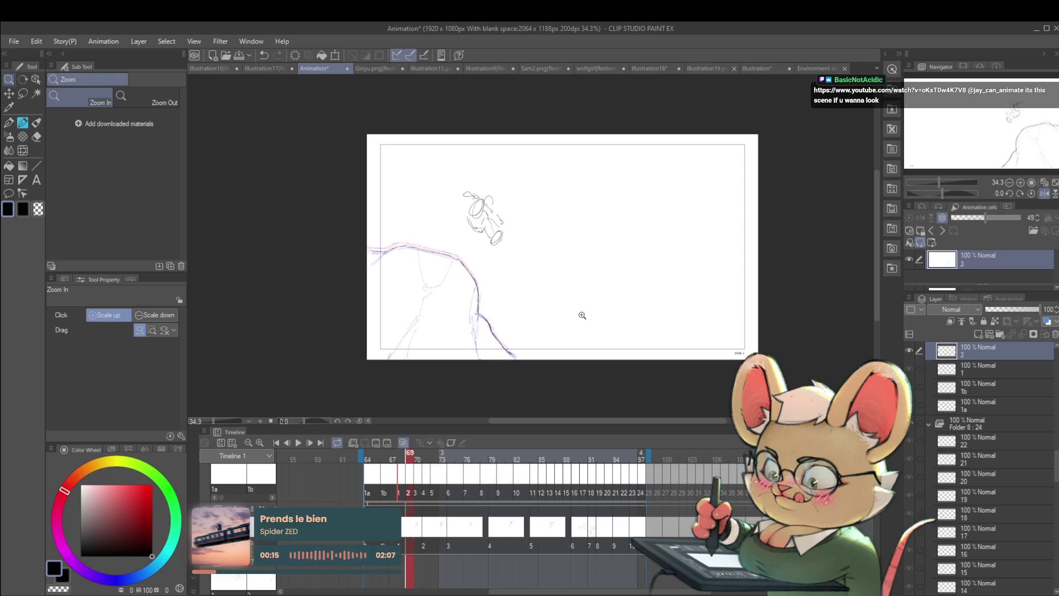
key(ctrl+alt+n)
key(ctrl+alt+n)
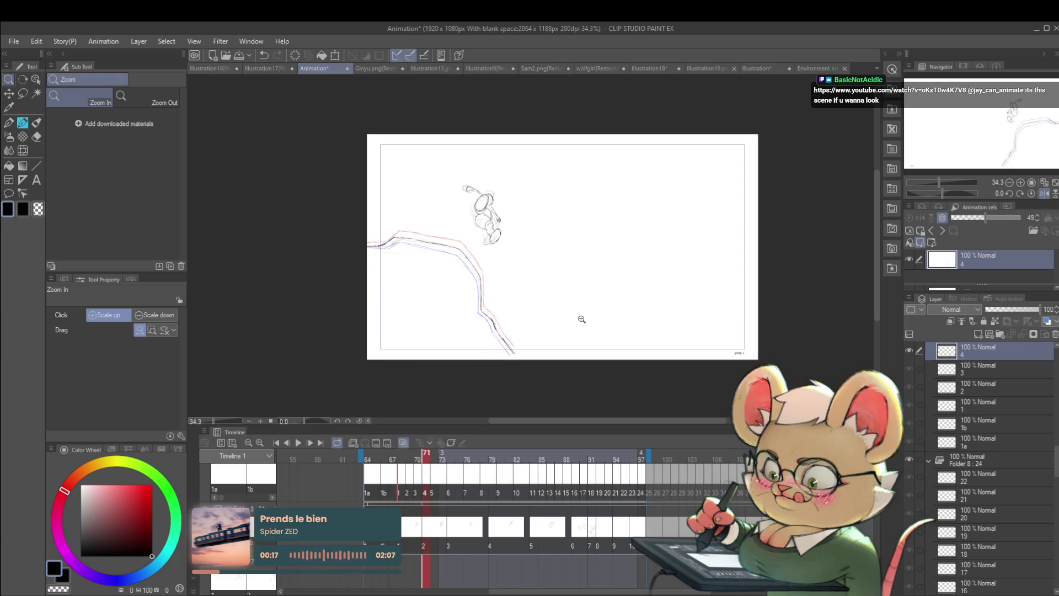
key(ctrl+alt+n)
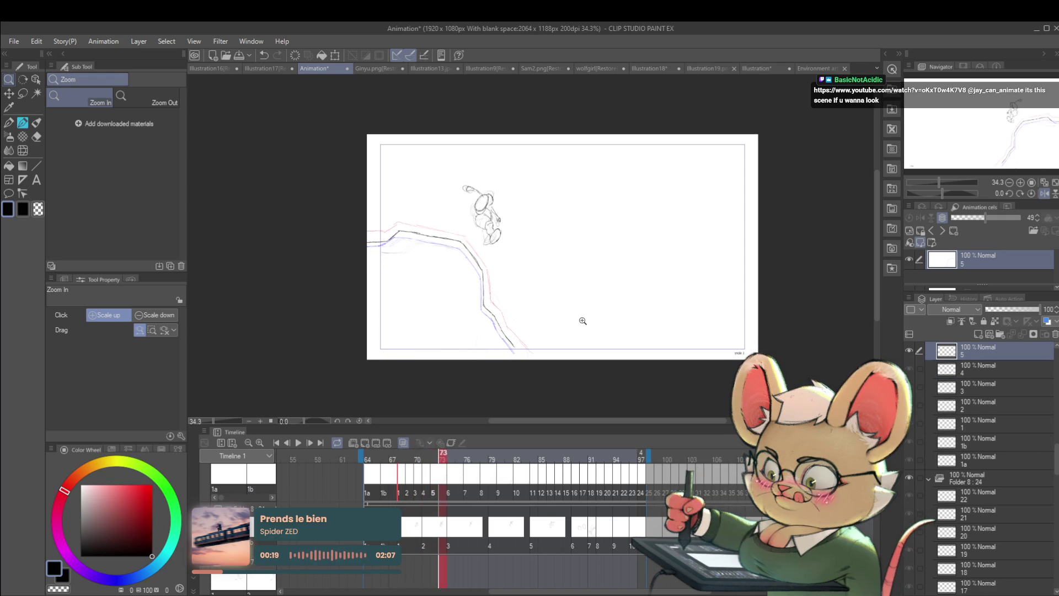
key(ctrl+alt+n)
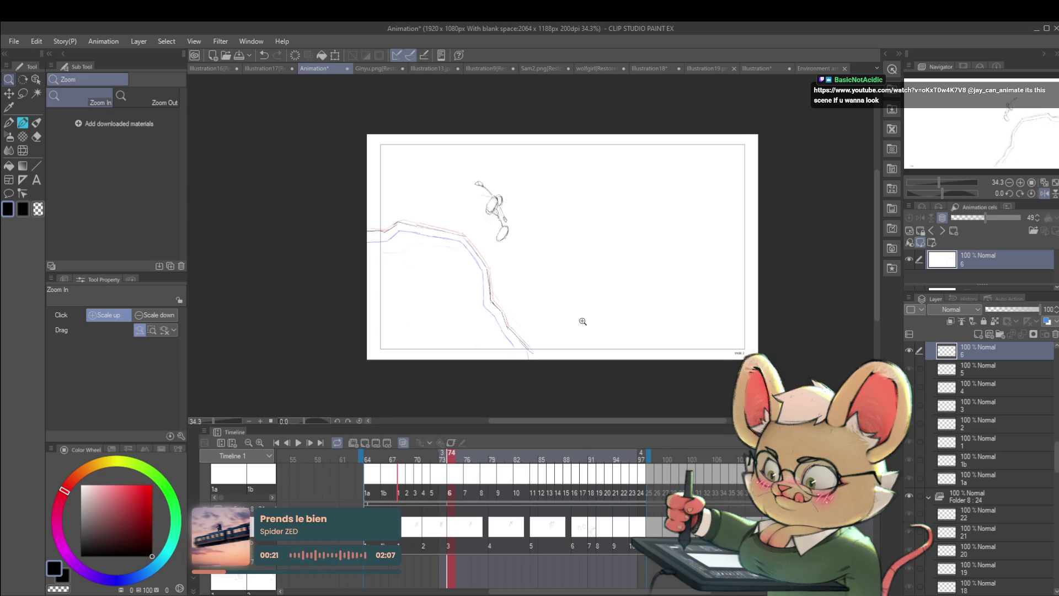
key(ctrl+alt+n)
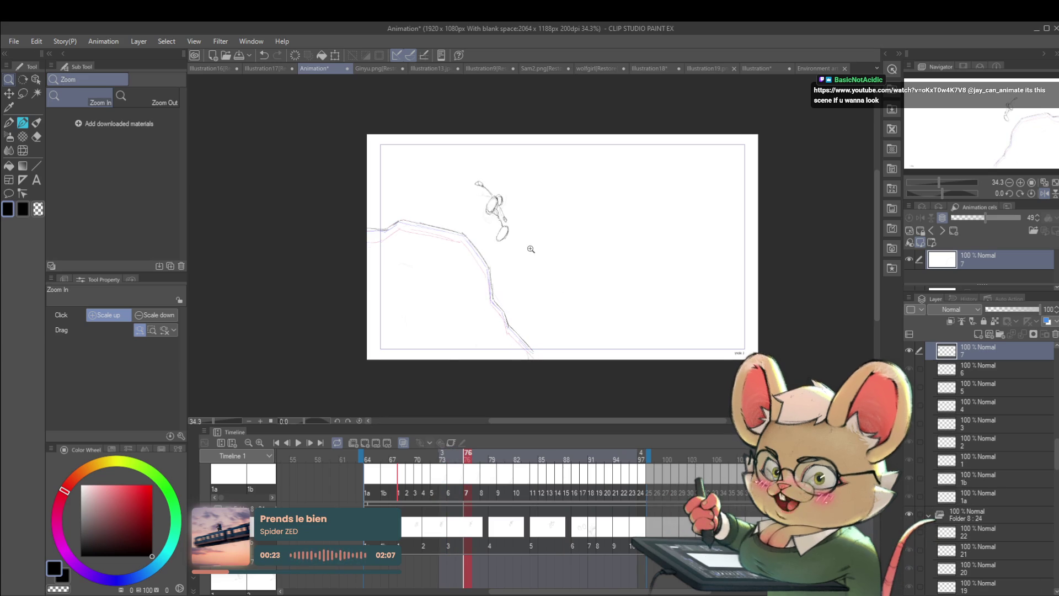
key(ctrl+t)
drag(491, 259, 495, 220)
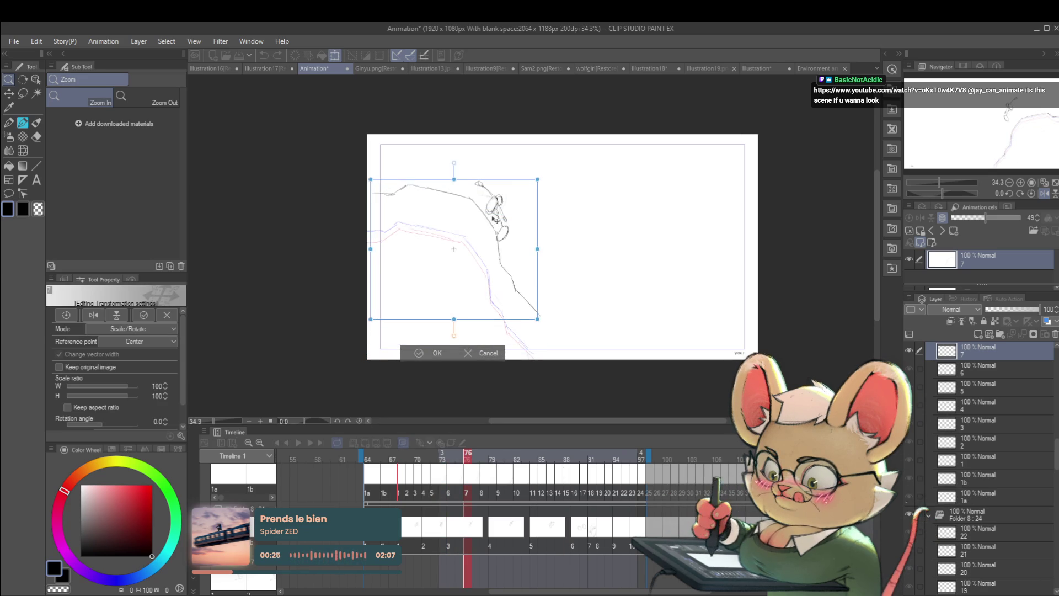
Scale cel 7's ground line down to 81%, then pencil an extension at its left end.
mouse_move(538, 180)
mouse_down()
mouse_move(508, 197)
mouse_move(534, 179)
mouse_move(516, 190)
mouse_move(499, 236)
mouse_up()
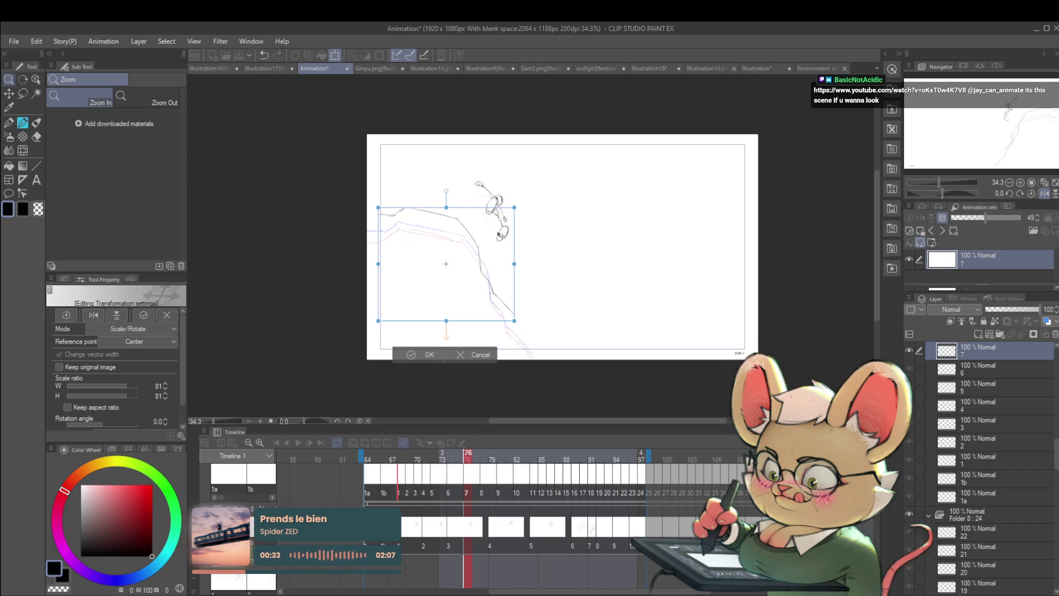
key(Return)
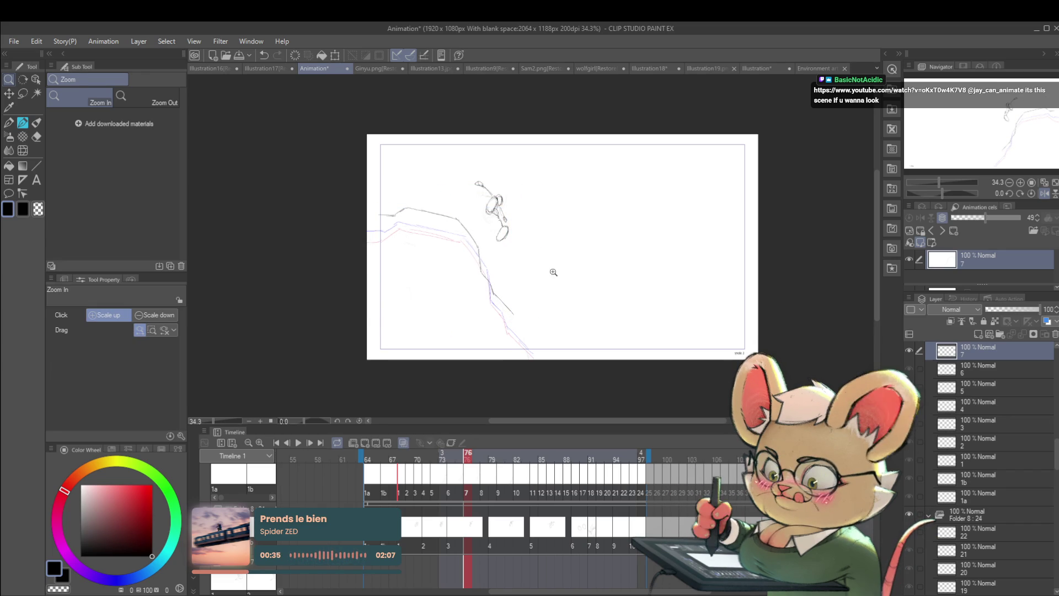
key(p)
drag(379, 215, 376, 216)
Try and undo pencil extensions on cel 7, compare with cels 1–6, then add cel 8 at frame 78.
key(ctrl+z)
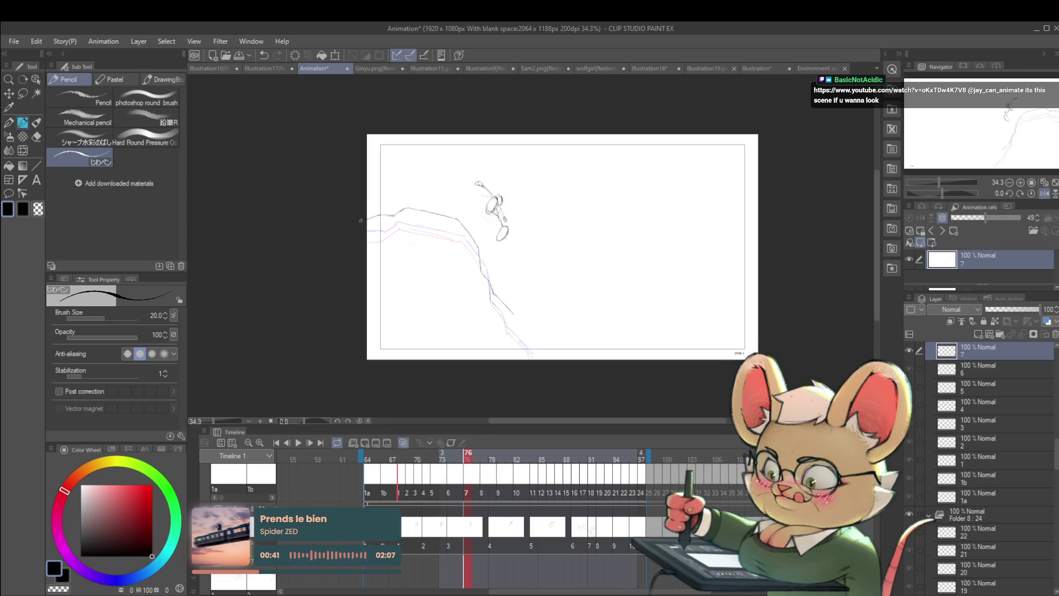
drag(513, 316, 520, 336)
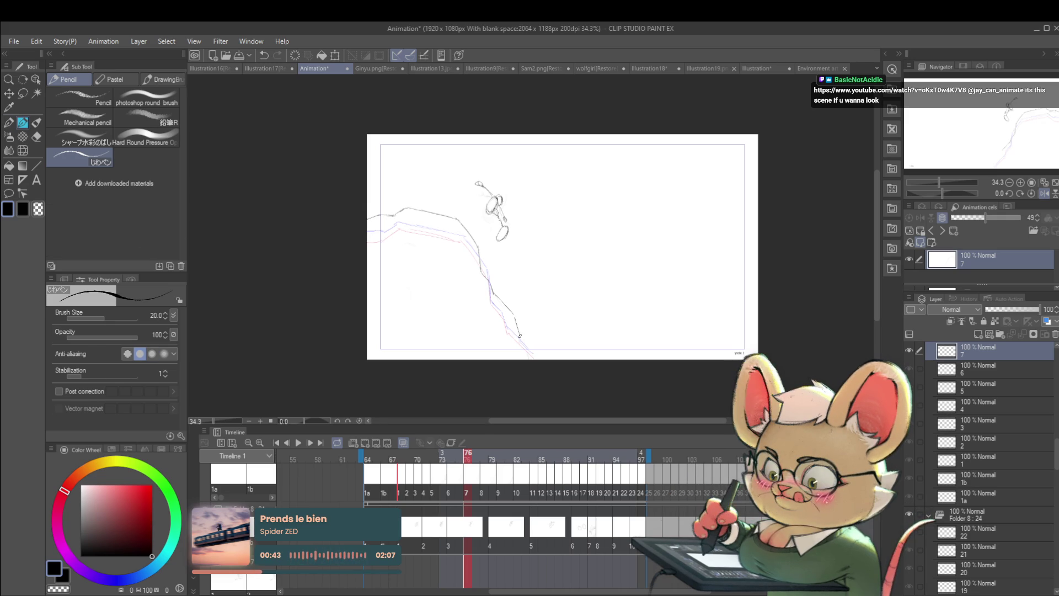
key(ctrl+z)
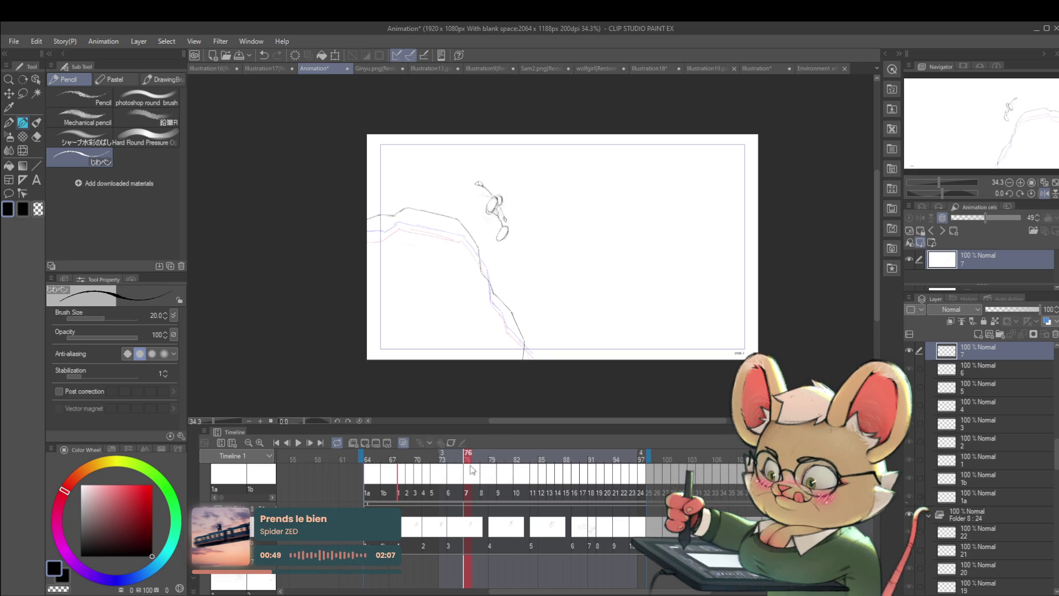
click(401, 493)
key(Right)
key(Right)
key(Right)
key(Right)
key(Right)
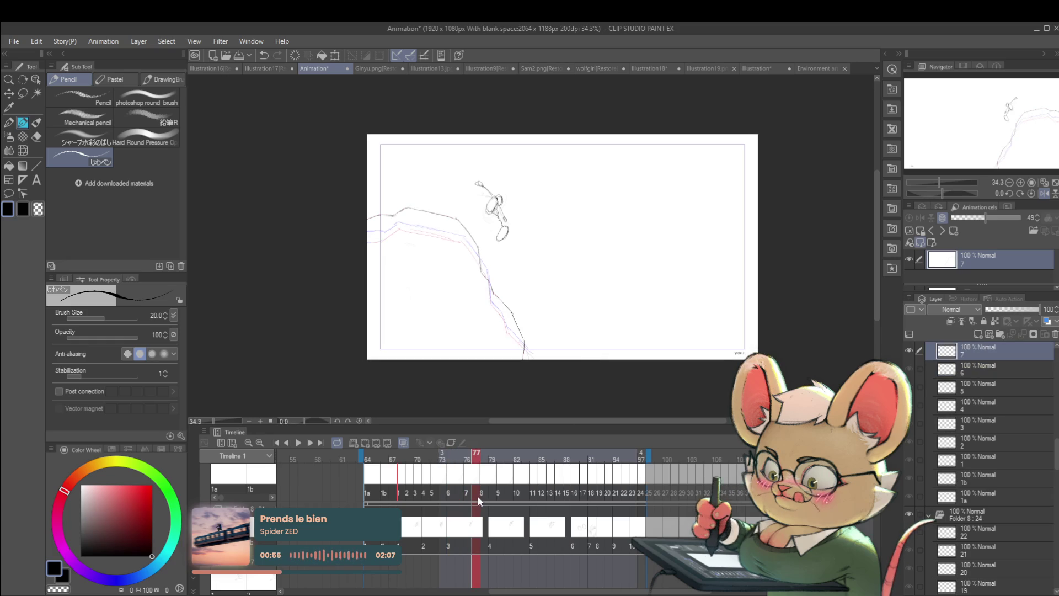
key(ctrl+z)
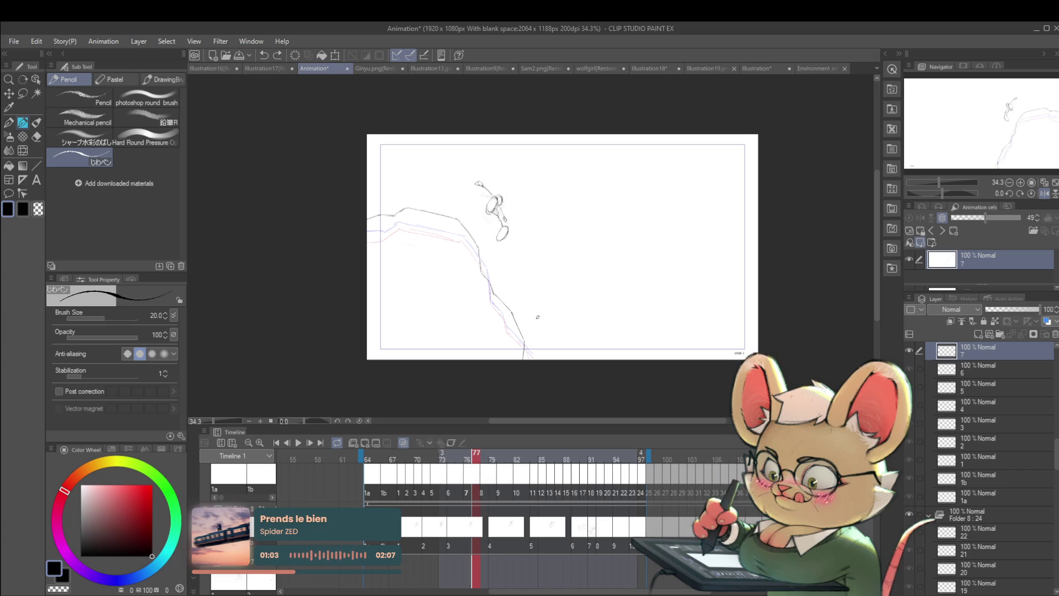
key(Right)
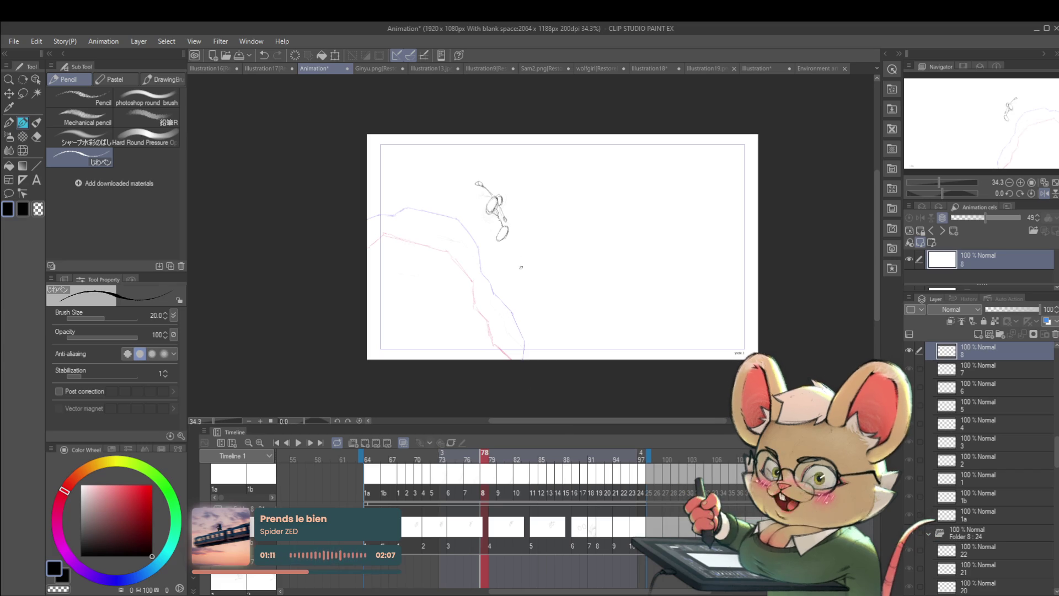
Clear stray strokes, zoom in and trace the sloped ground line in dark pencil on cel 8.
drag(524, 287, 515, 318)
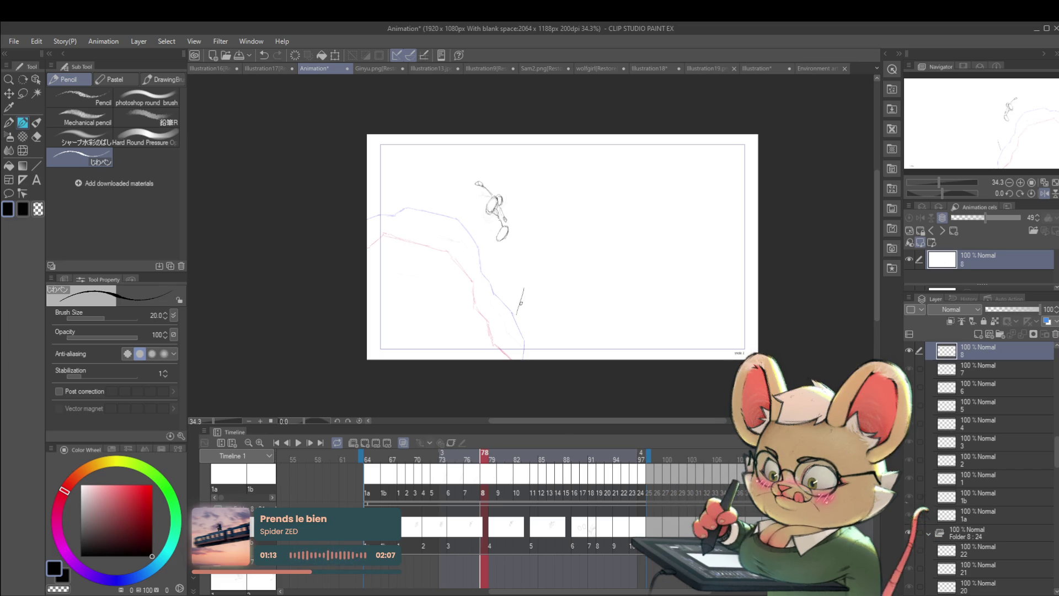
key(ctrl+z)
key(ctrl+z)
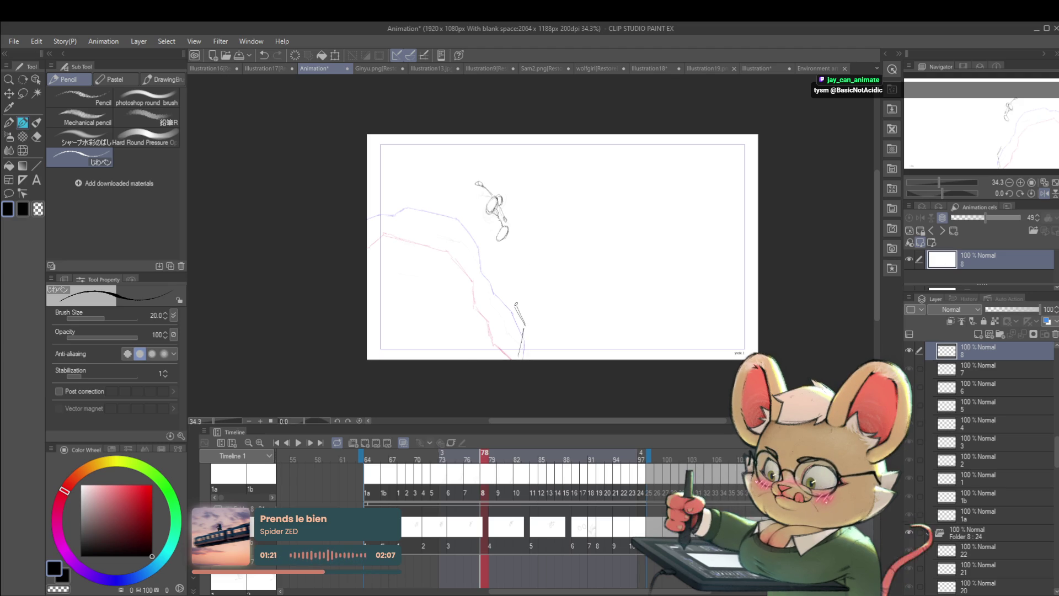
mouse_move(506, 294)
mouse_down()
mouse_move(515, 299)
mouse_move(488, 269)
mouse_up()
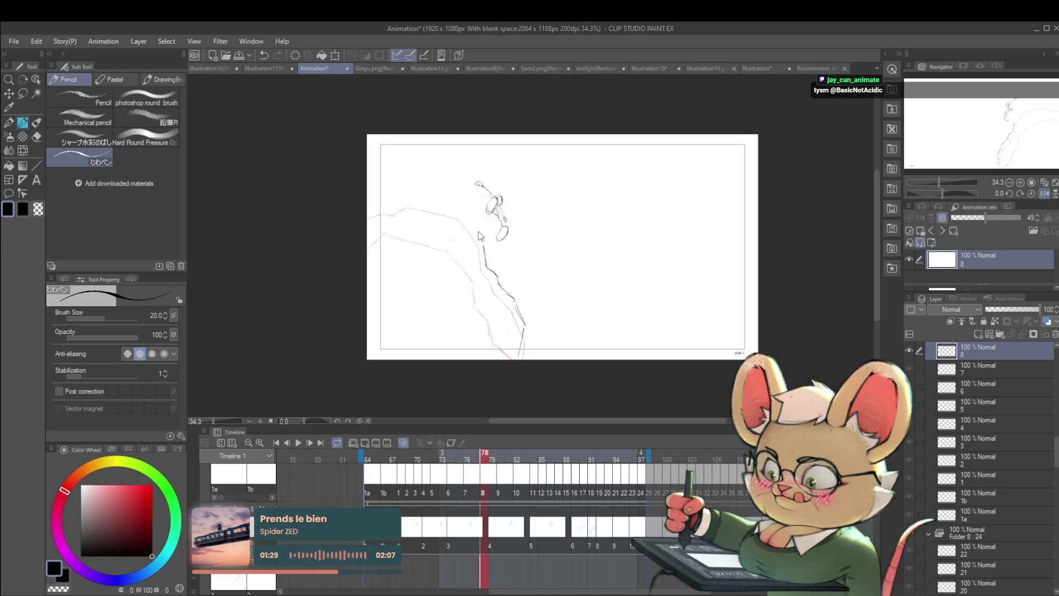
key(ctrl+z)
key(ctrl+z)
key(ctrl+z)
key(ctrl+z)
key(ctrl+z)
click(401, 213)
mouse_move(351, 223)
mouse_down()
mouse_move(372, 215)
mouse_move(340, 192)
mouse_move(432, 214)
mouse_up()
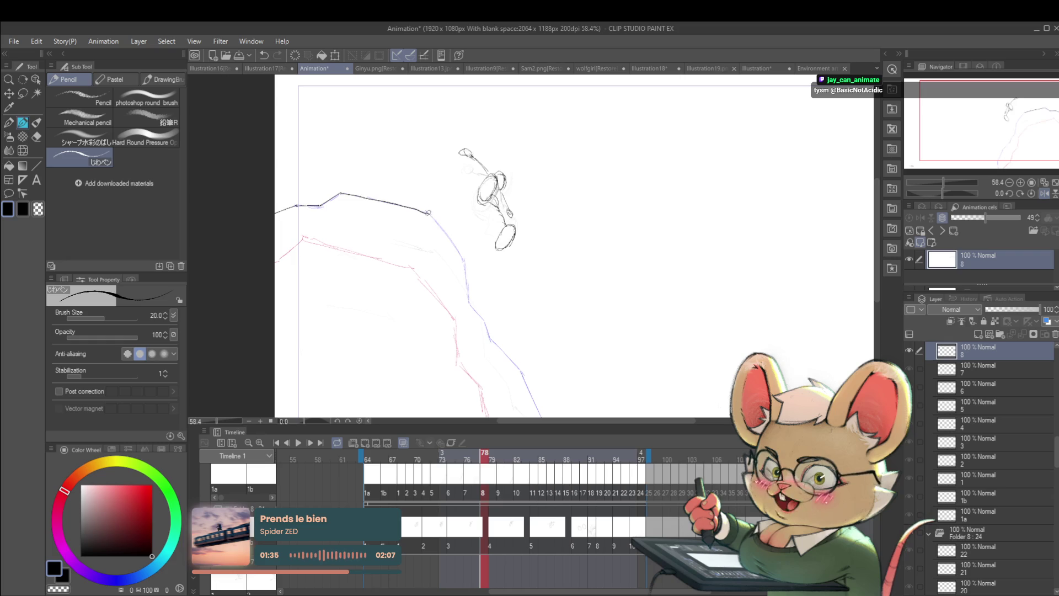
mouse_move(458, 249)
mouse_down()
mouse_move(470, 294)
mouse_move(458, 258)
mouse_move(513, 328)
mouse_up()
drag(513, 328, 488, 259)
mouse_move(506, 301)
mouse_down()
mouse_move(508, 333)
mouse_move(511, 281)
mouse_up()
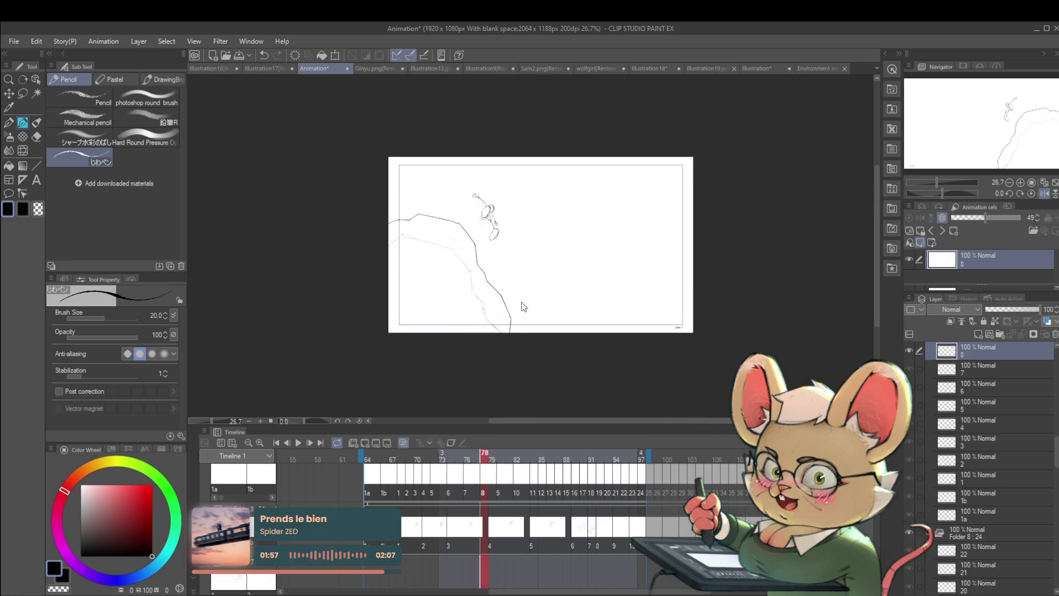
Scale cel 8's drawing down to 96% and nudge it slightly up-left.
key(ctrl+t)
drag(519, 214, 515, 212)
drag(500, 252, 499, 254)
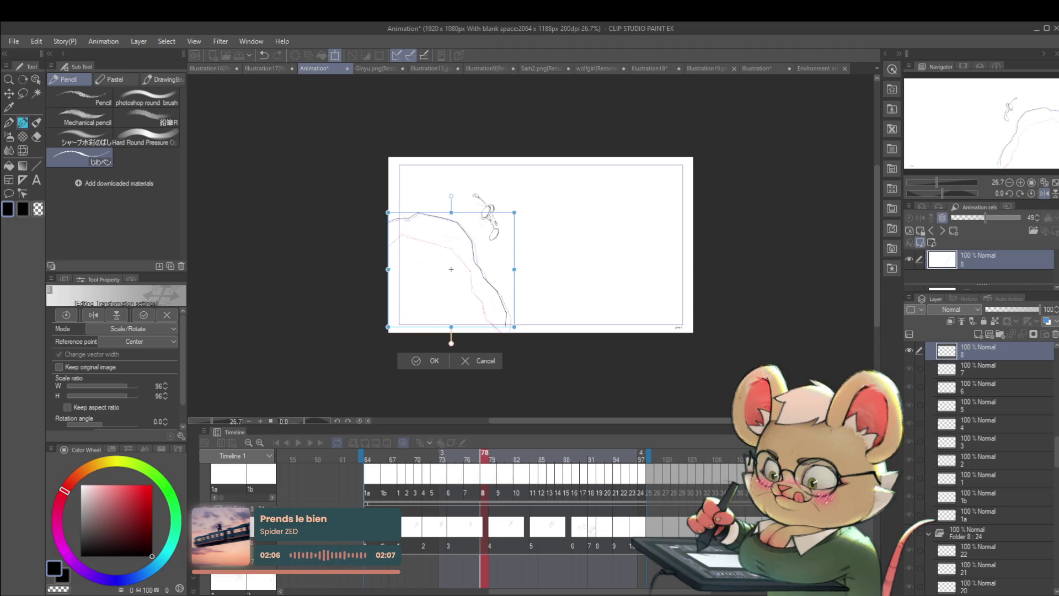
Commit the 96% scaling and play the jump back to review it.
key(Return)
key(comma)
key(comma)
key(comma)
key(comma)
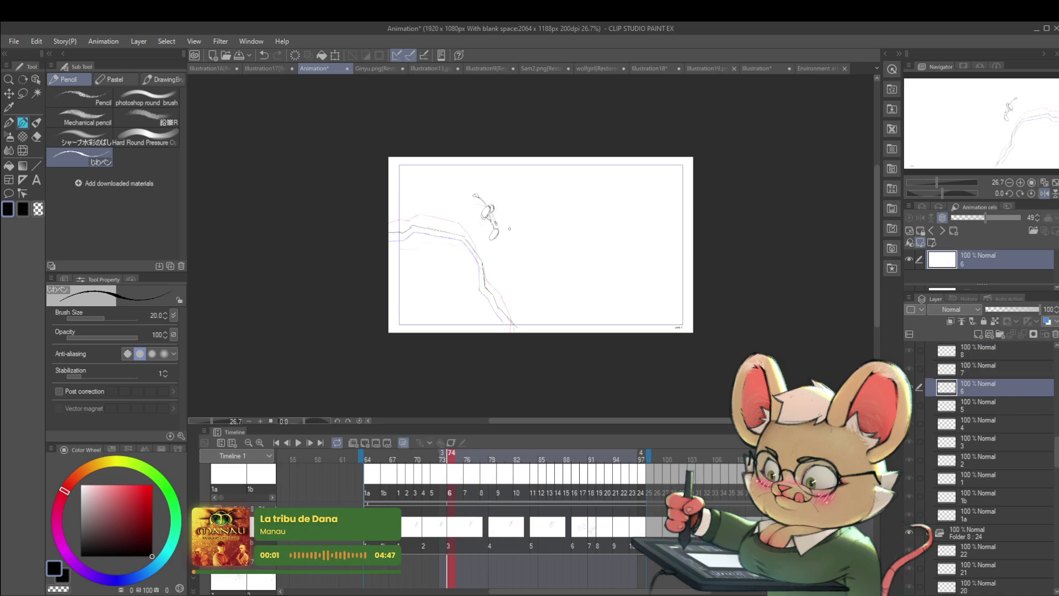
click(297, 443)
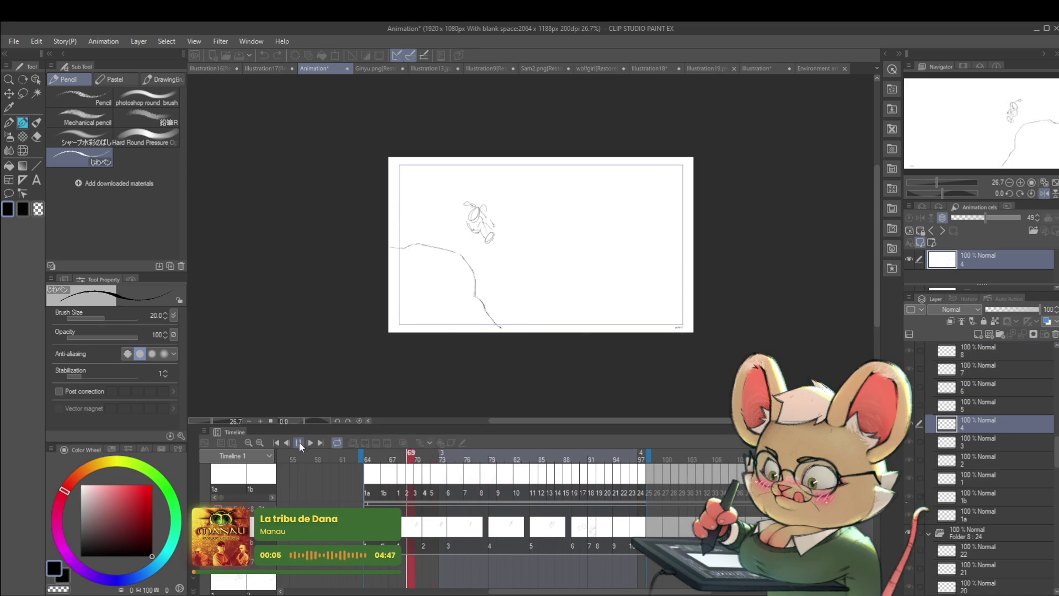
click(300, 445)
click(300, 448)
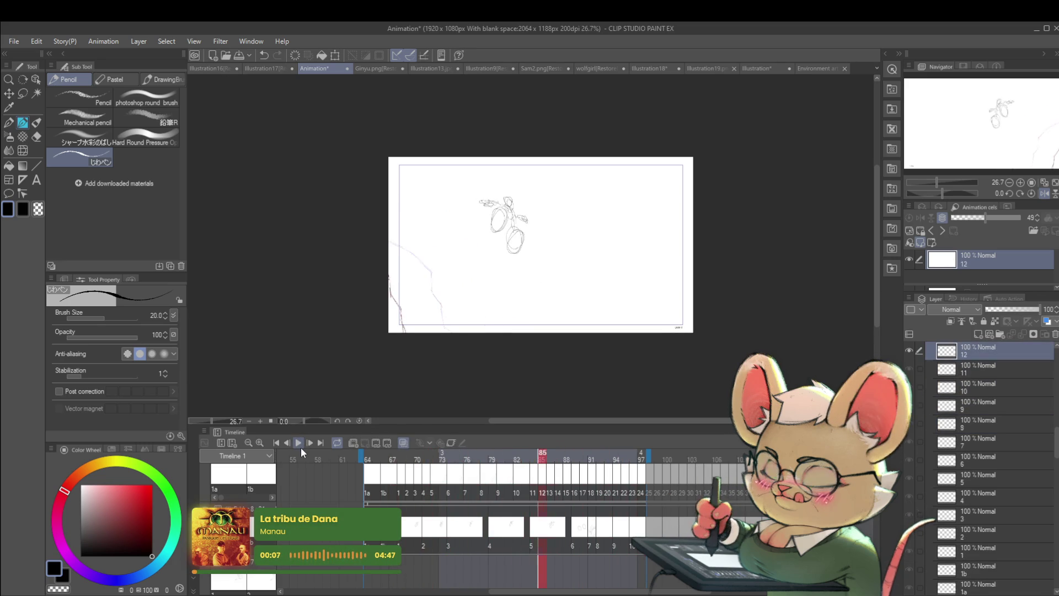
Step back and forth through cels 8 to 13, comparing each frame's ground line.
key(Left)
key(Left)
key(Left)
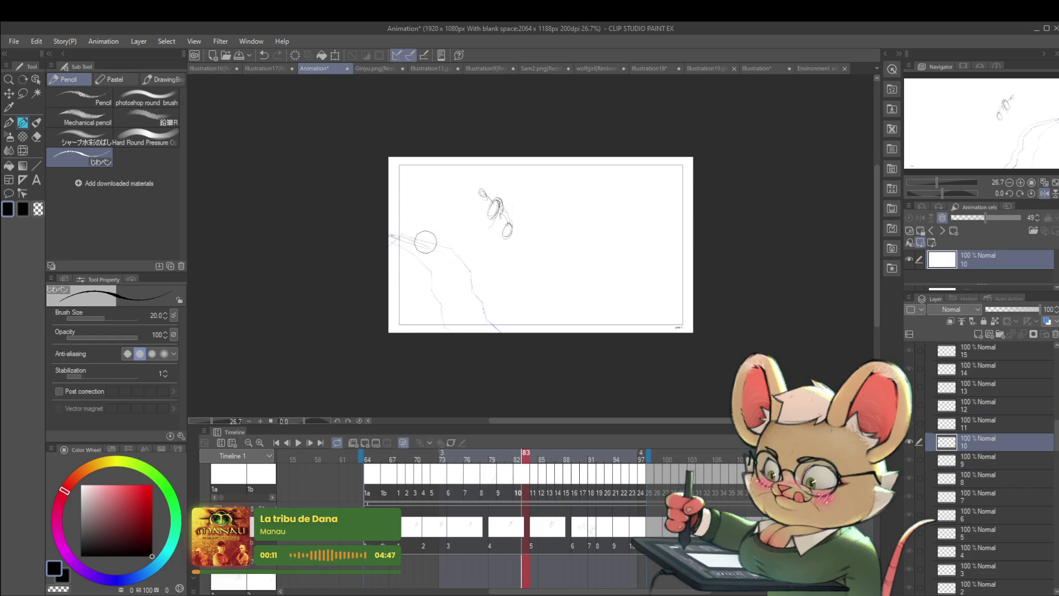
key(Left)
key(Left)
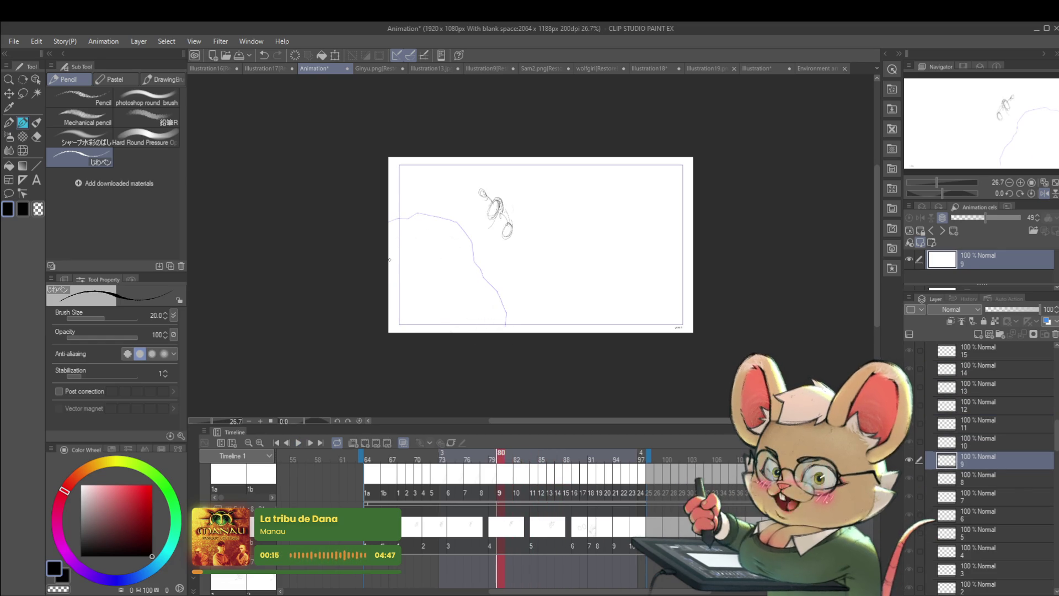
key(Left)
key(Left)
key(Right)
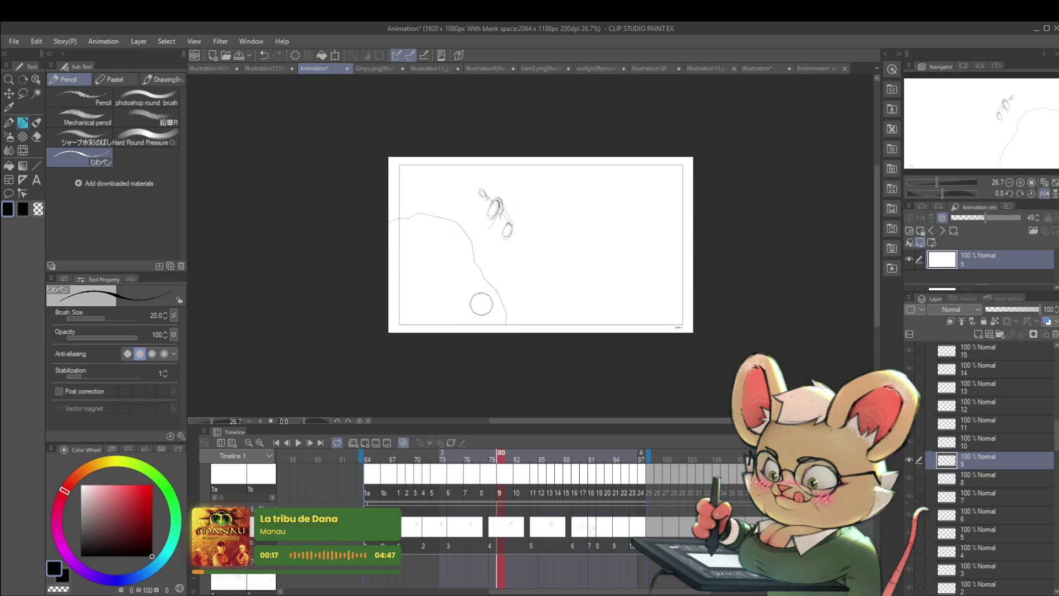
key(Left)
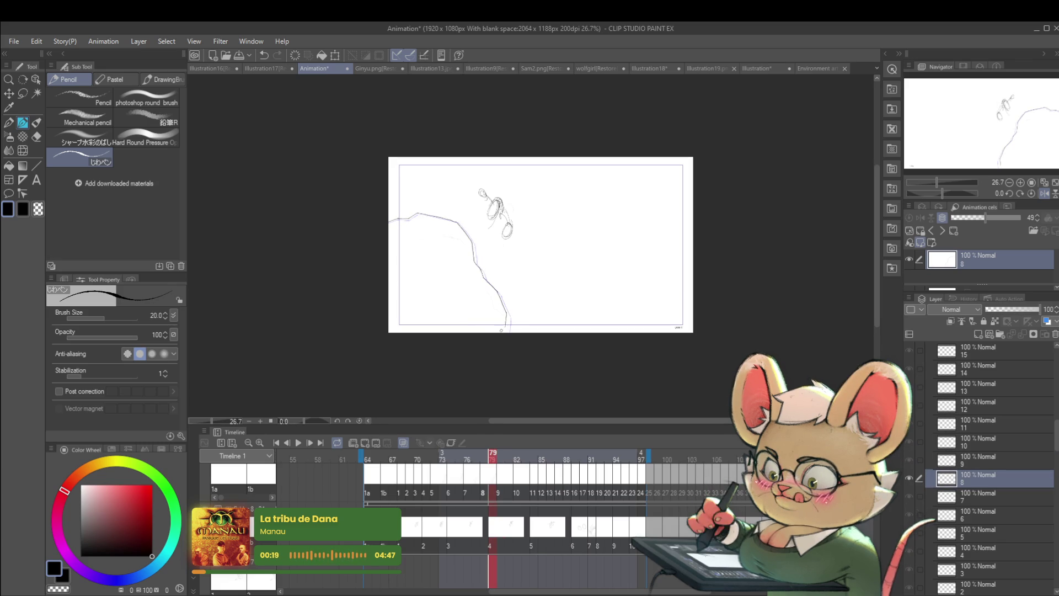
key(Right)
key(Right)
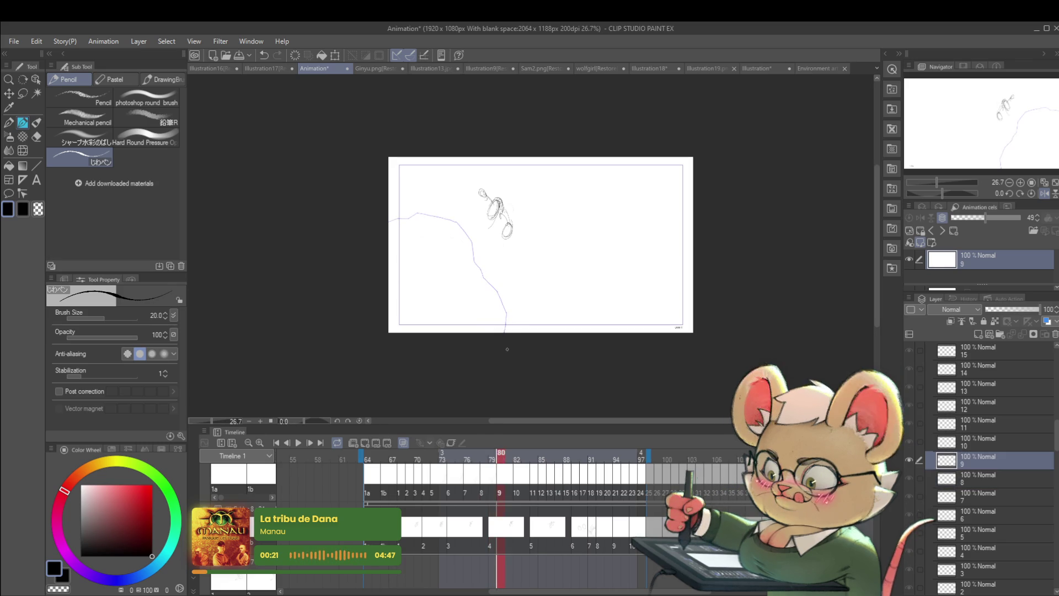
key(Right)
key(Right)
key(Right)
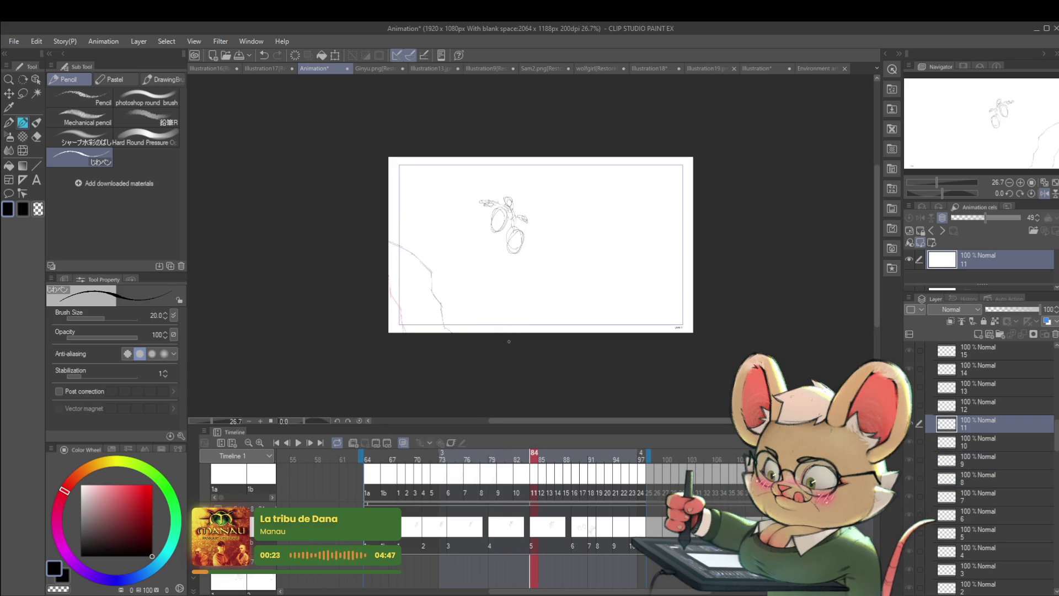
key(Right)
key(Right)
key(Left)
key(Right)
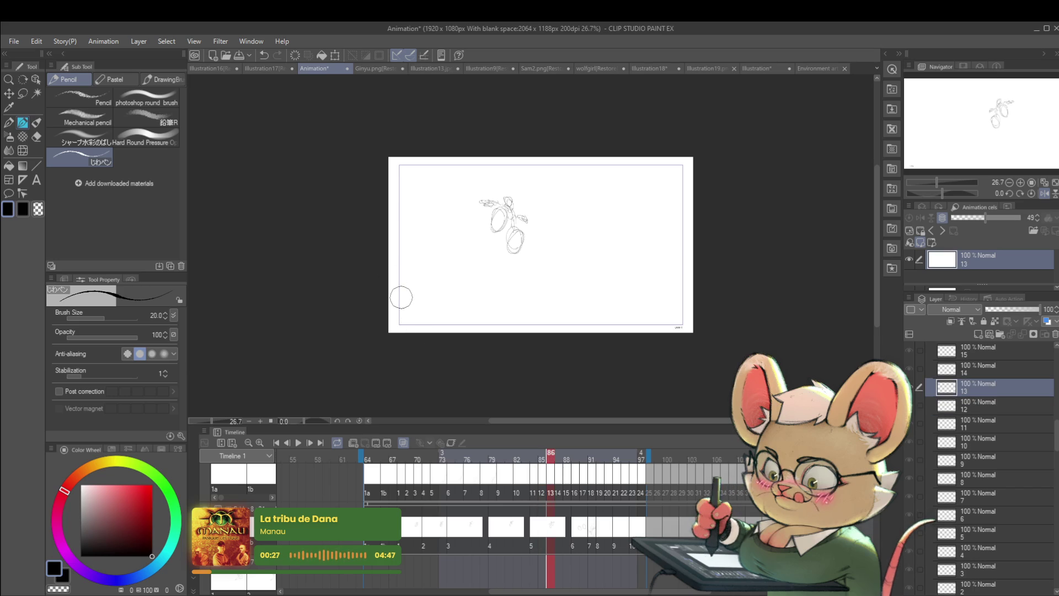
key(Right)
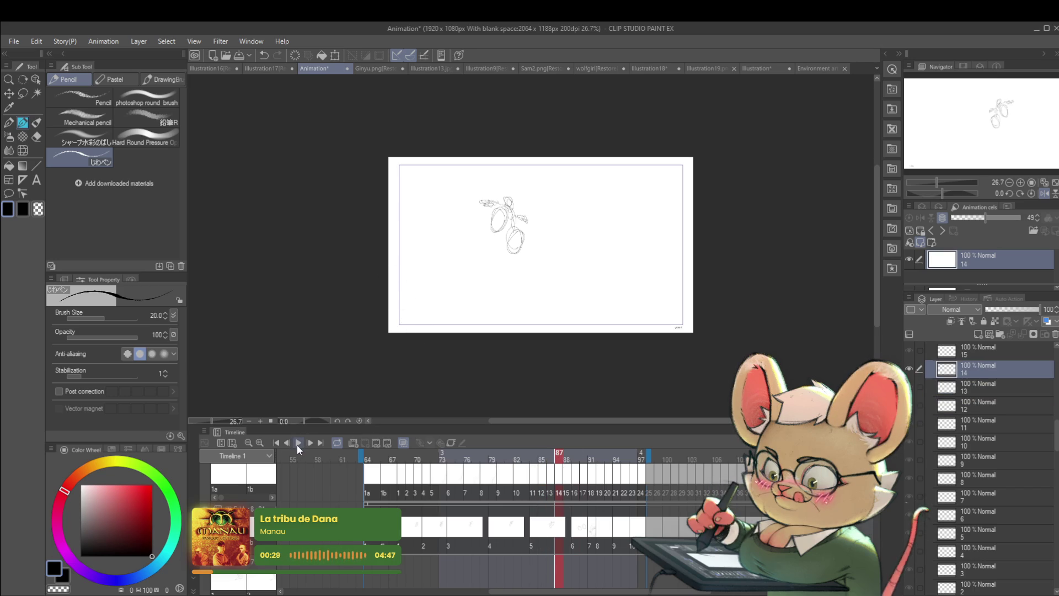
Play the animation, stop on cel 9, and compare it against cel 8.
click(296, 445)
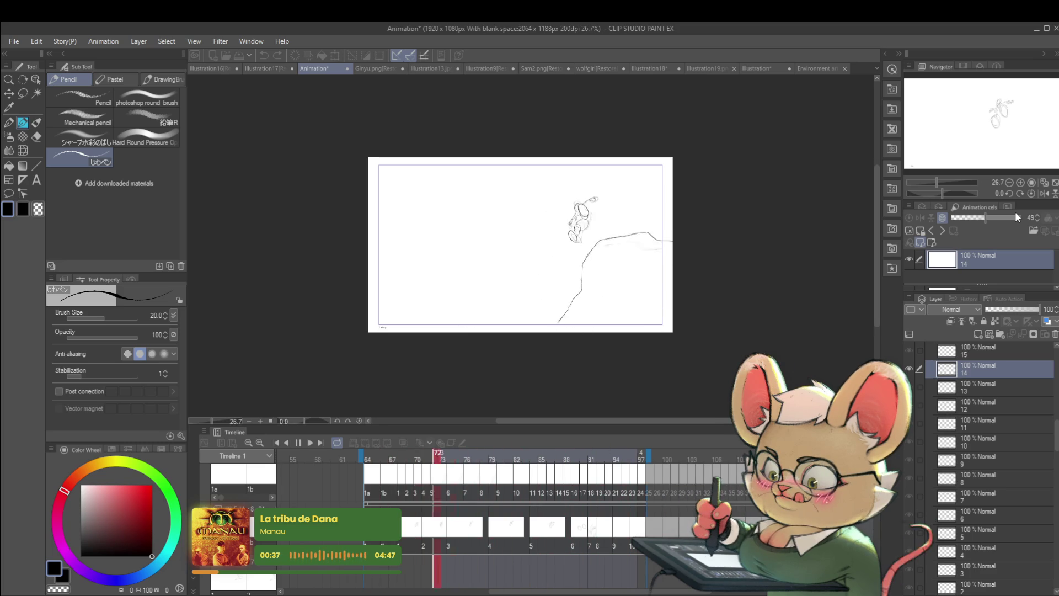
click(298, 444)
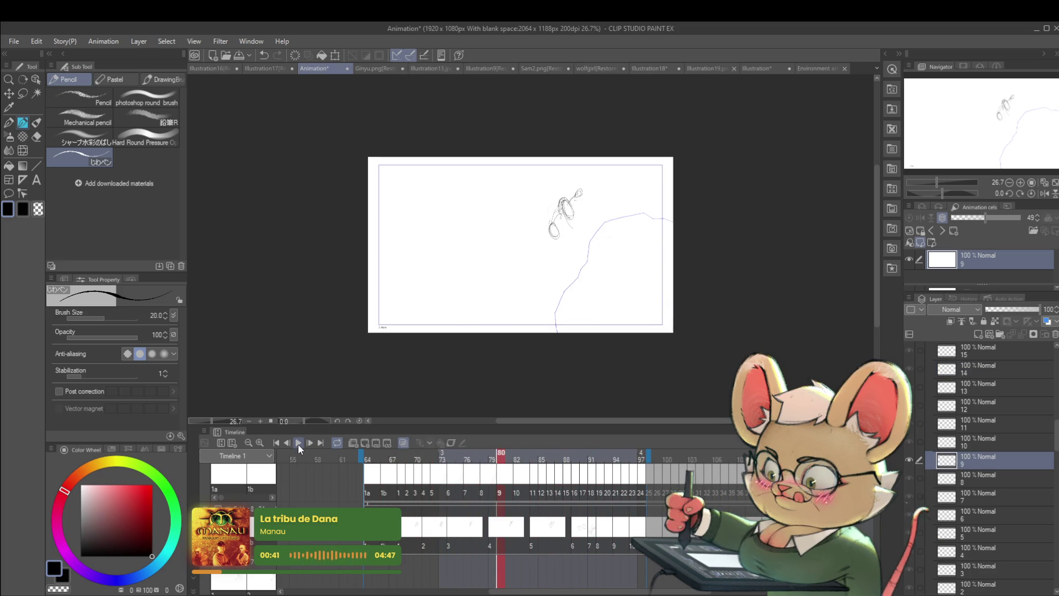
key(Left)
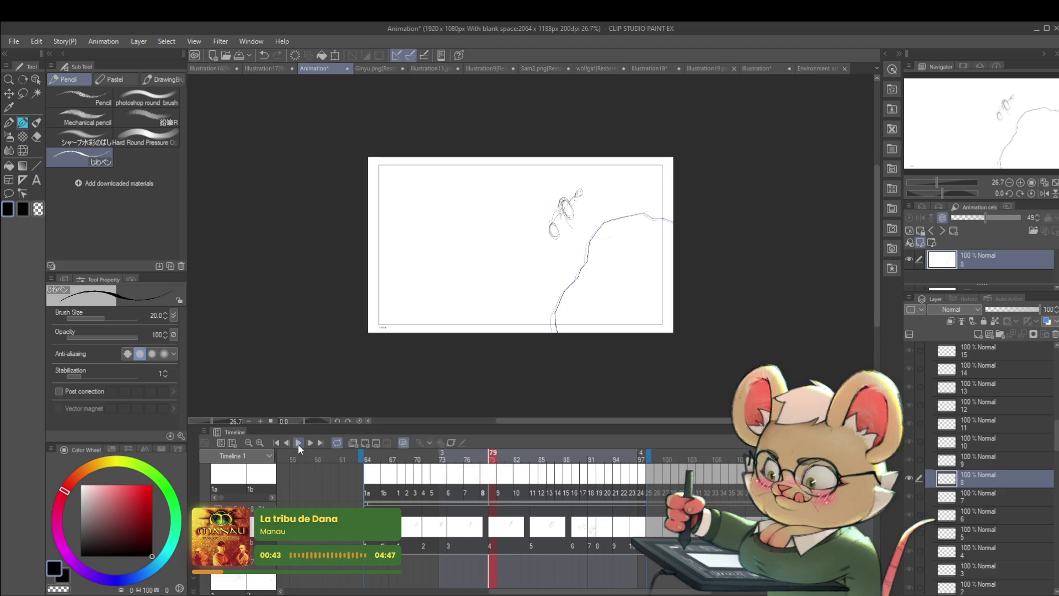
key(Right)
scroll(577, 296, up, 2)
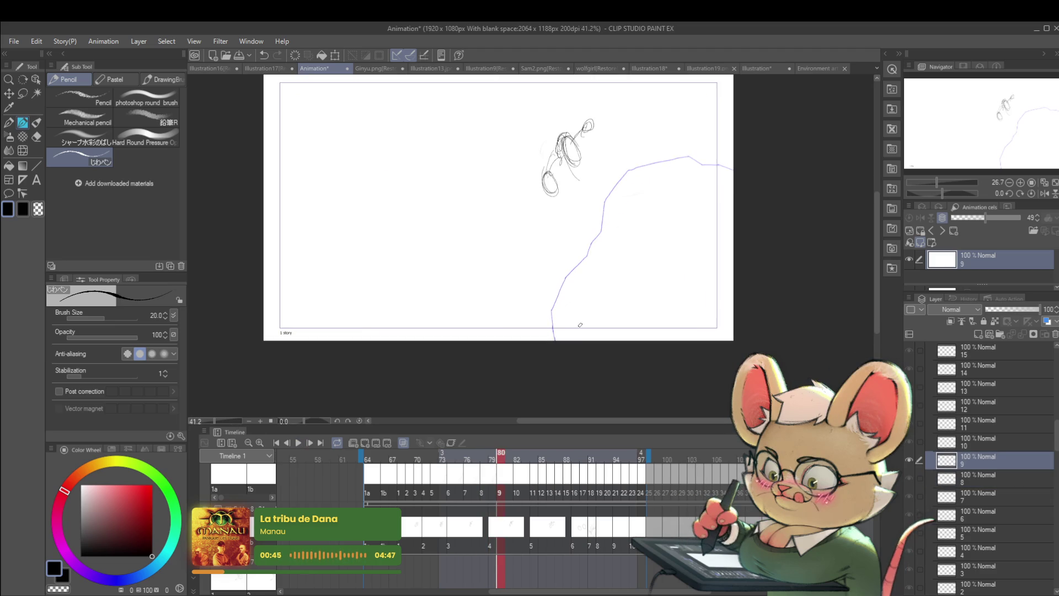
key(Left)
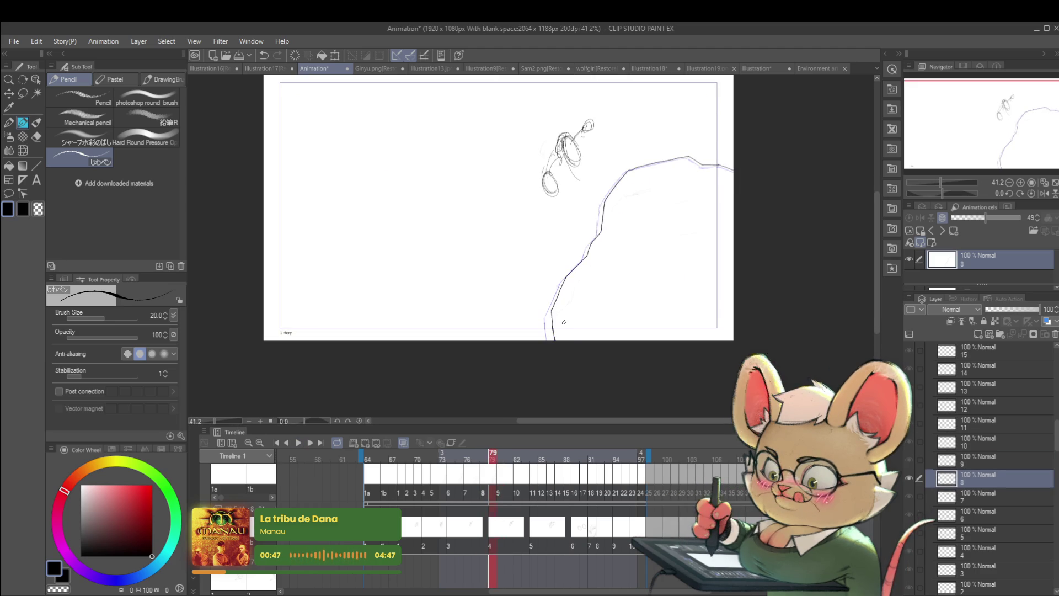
key(Right)
Trace cel 9's dark ground line over the blue guide and shrink the drawing to 96%.
mouse_move(553, 325)
mouse_down()
mouse_move(590, 242)
mouse_move(570, 301)
mouse_move(573, 277)
mouse_move(537, 319)
mouse_move(553, 274)
mouse_move(579, 266)
mouse_move(461, 243)
mouse_move(484, 253)
mouse_up()
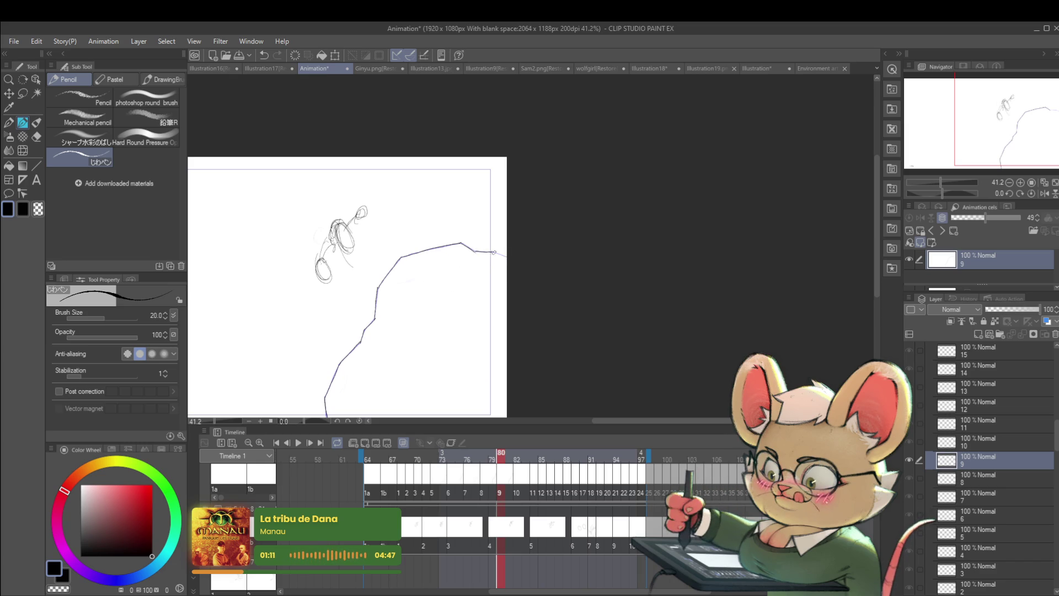
scroll(511, 262, down, 2)
drag(565, 284, 593, 284)
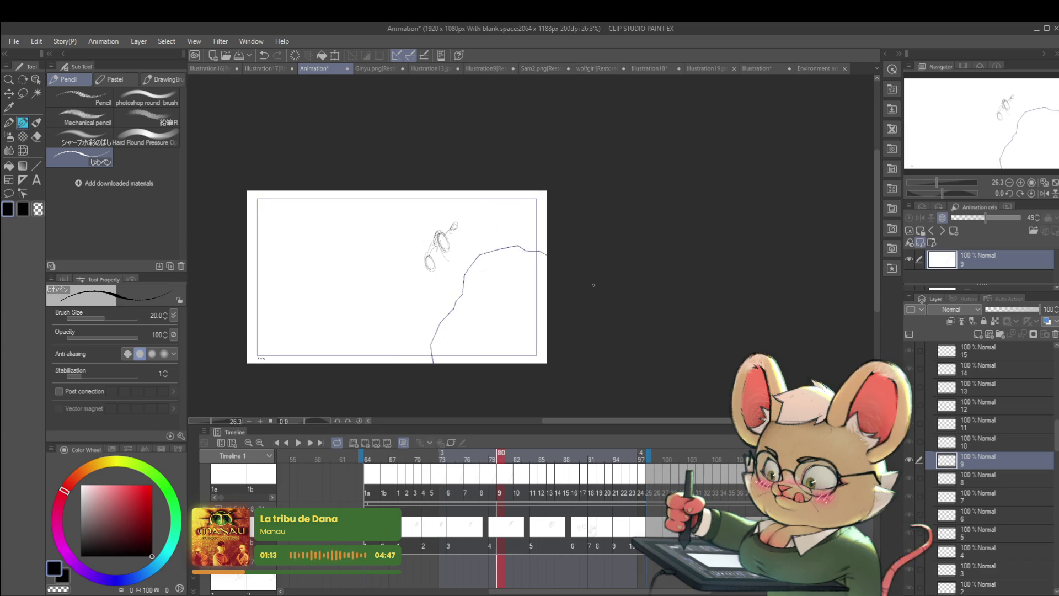
key(ctrl+t)
drag(547, 246, 541, 278)
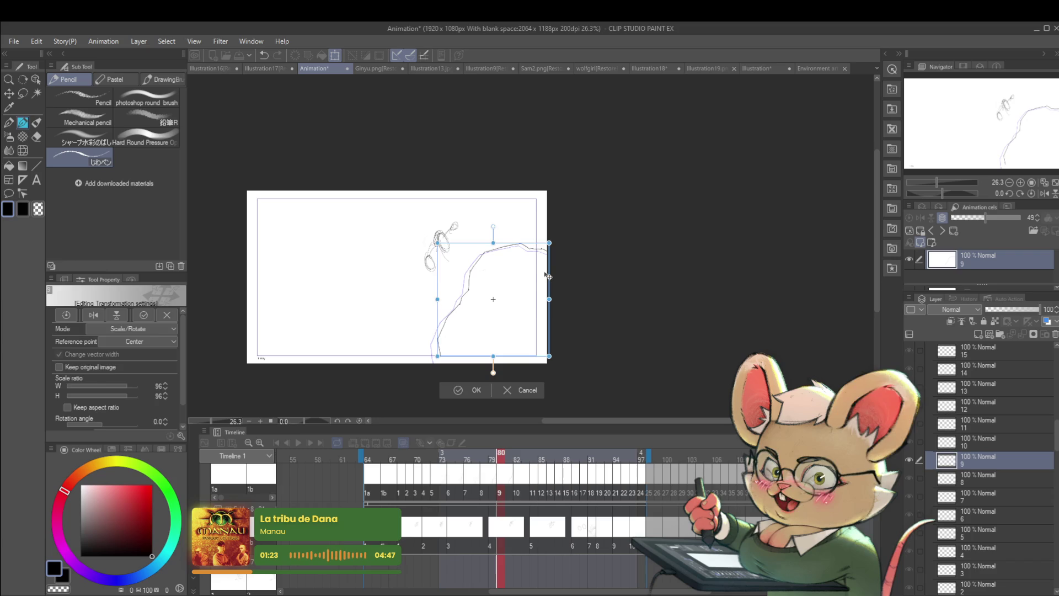
Commit cel 9's ground line at 96% scale.
key(Return)
scroll(442, 362, up, 2)
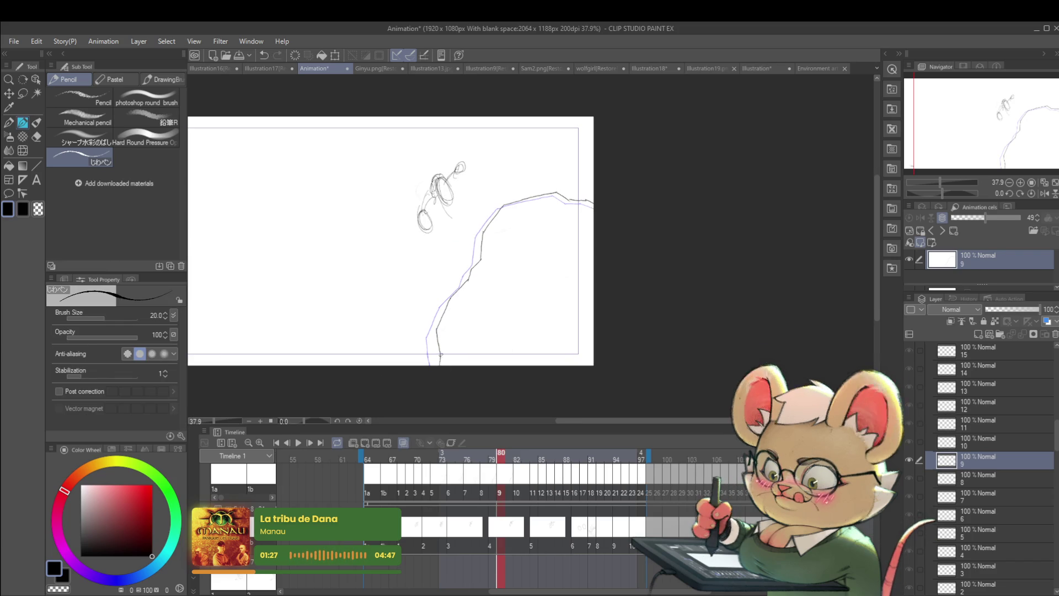
scroll(436, 353, down, 3)
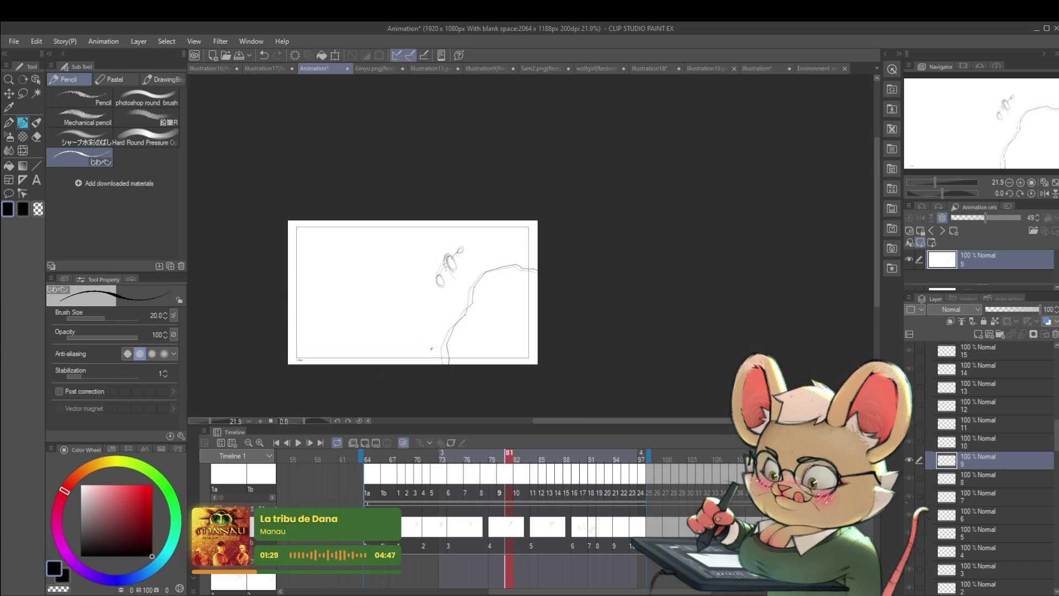
Step between cels 8, 9 and 10, ending on cel 10.
key(Right)
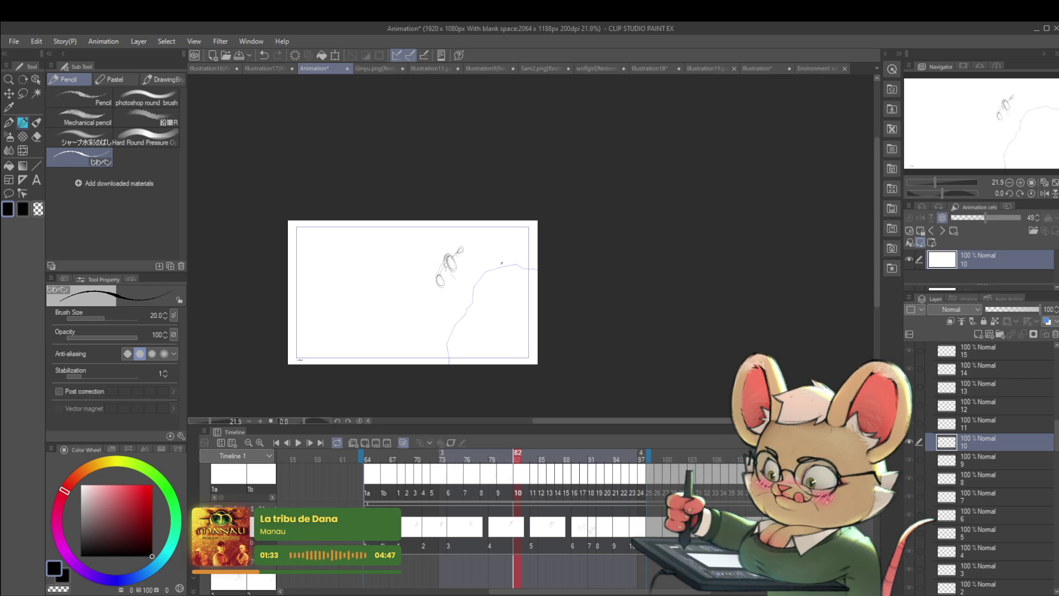
key(Left)
key(Left)
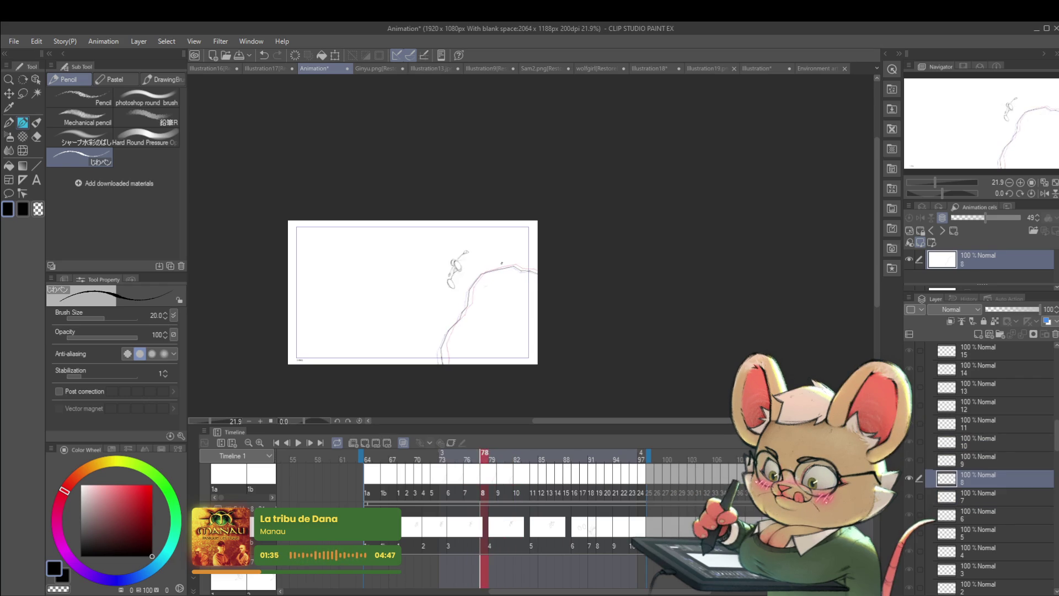
key(Right)
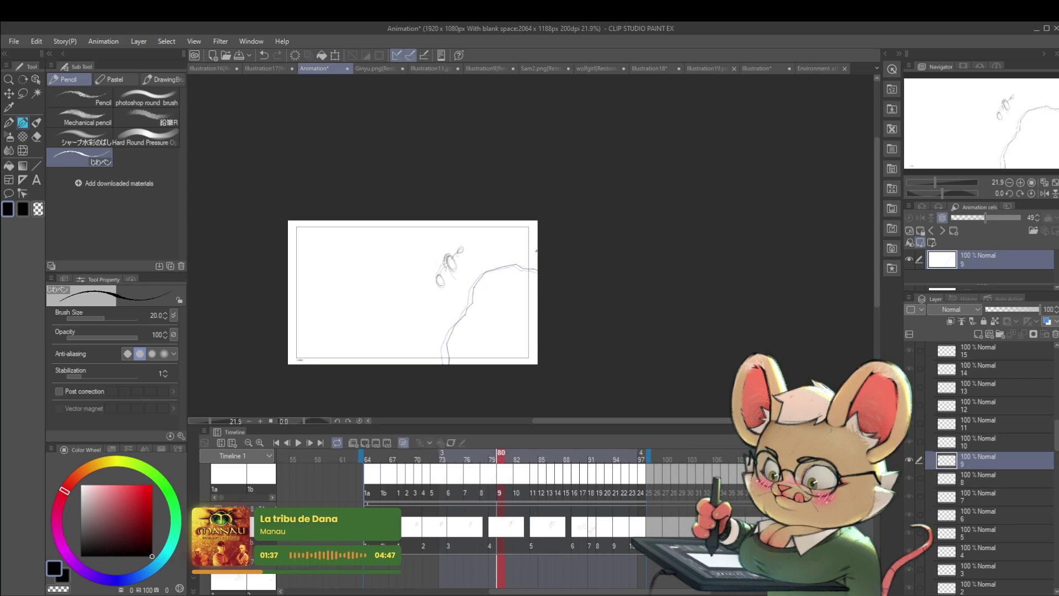
key(Right)
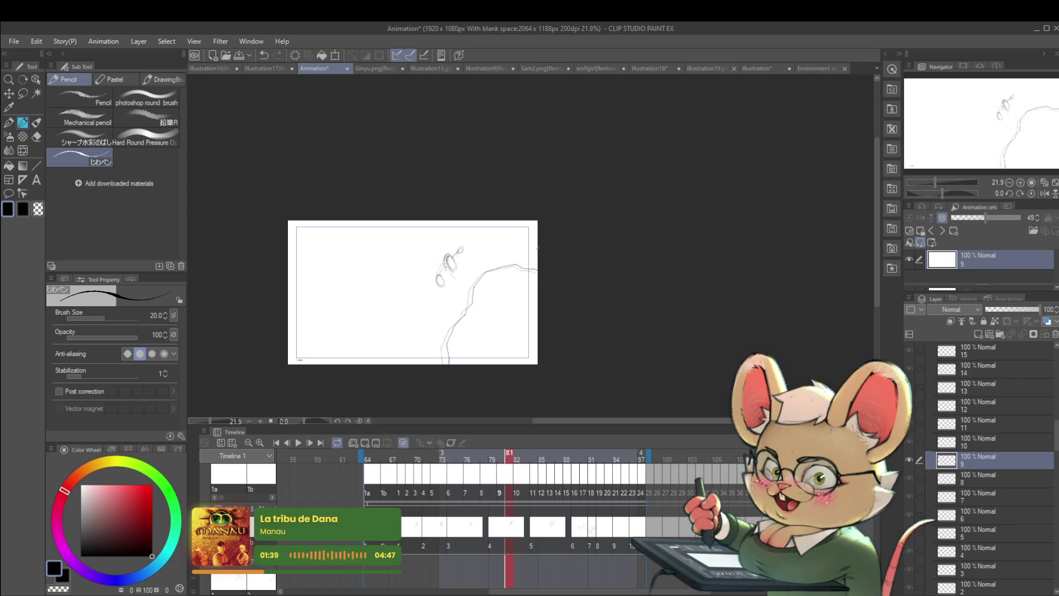
Extend cel 10's black ground line along the blue slope guide, then play the jump back.
scroll(455, 352, up, 5)
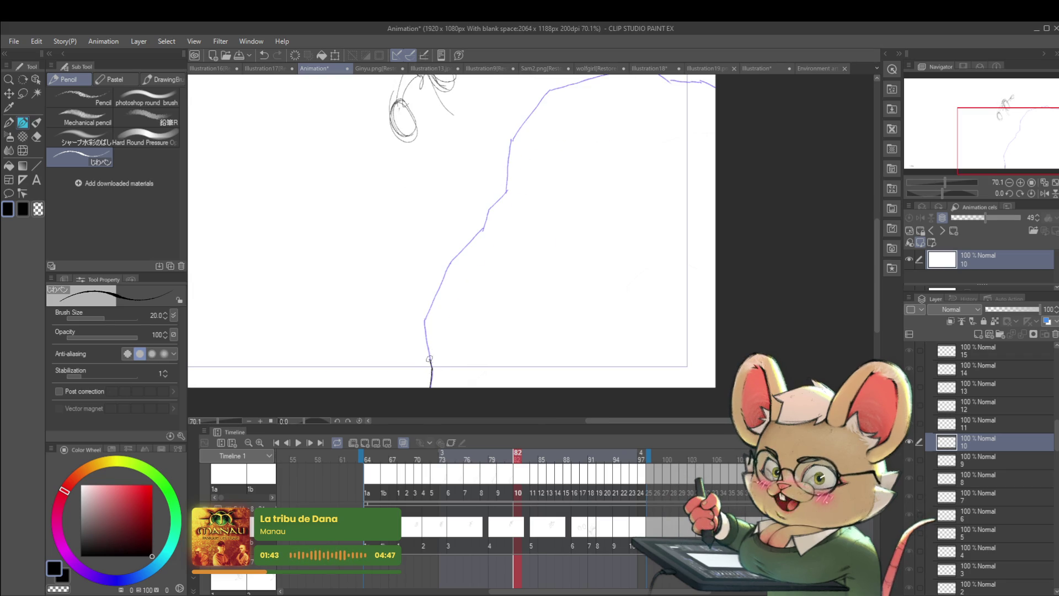
mouse_move(429, 357)
mouse_down()
mouse_move(423, 322)
mouse_move(412, 366)
mouse_up()
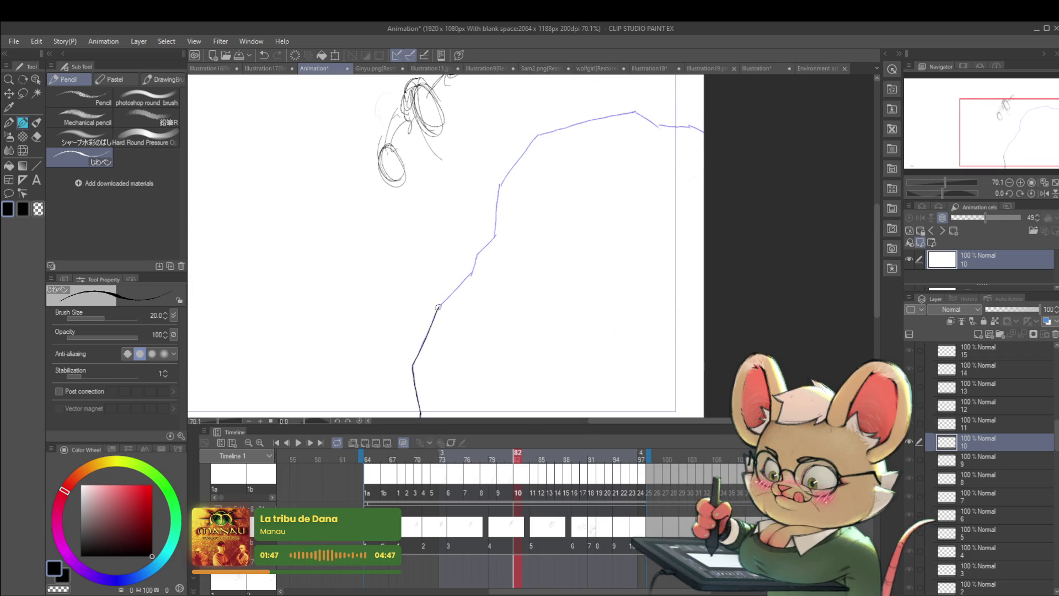
drag(464, 326, 425, 366)
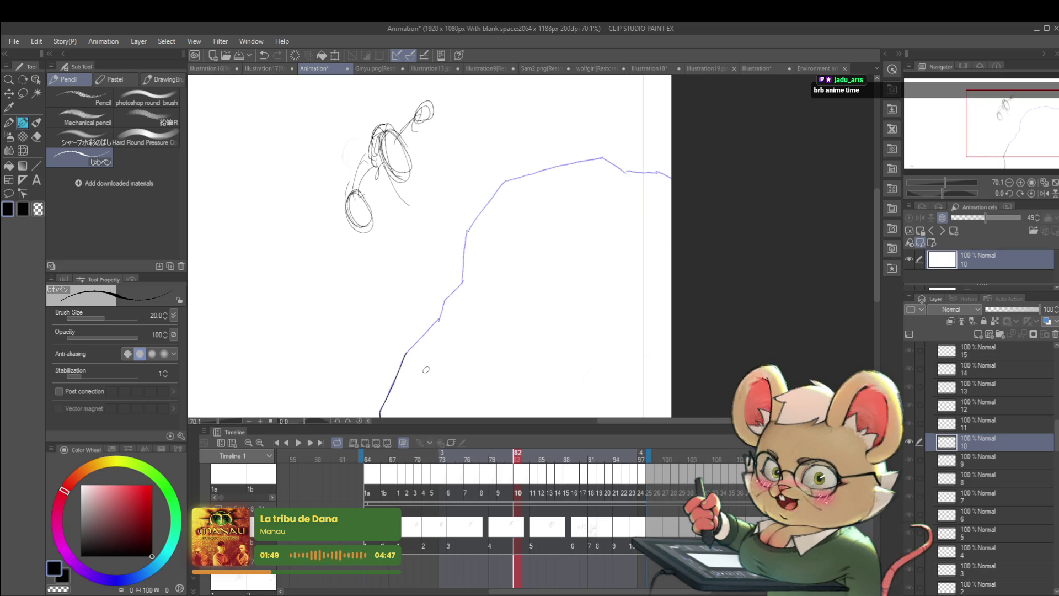
click(298, 443)
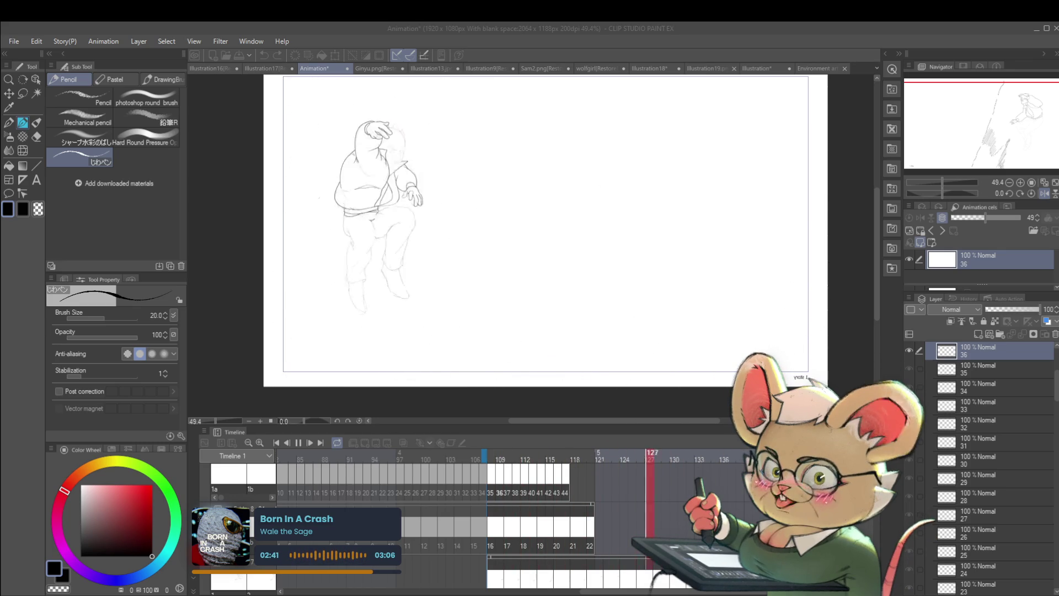
Stop playback, undo the playback range changes, and replay the jump from frame 64.
click(299, 444)
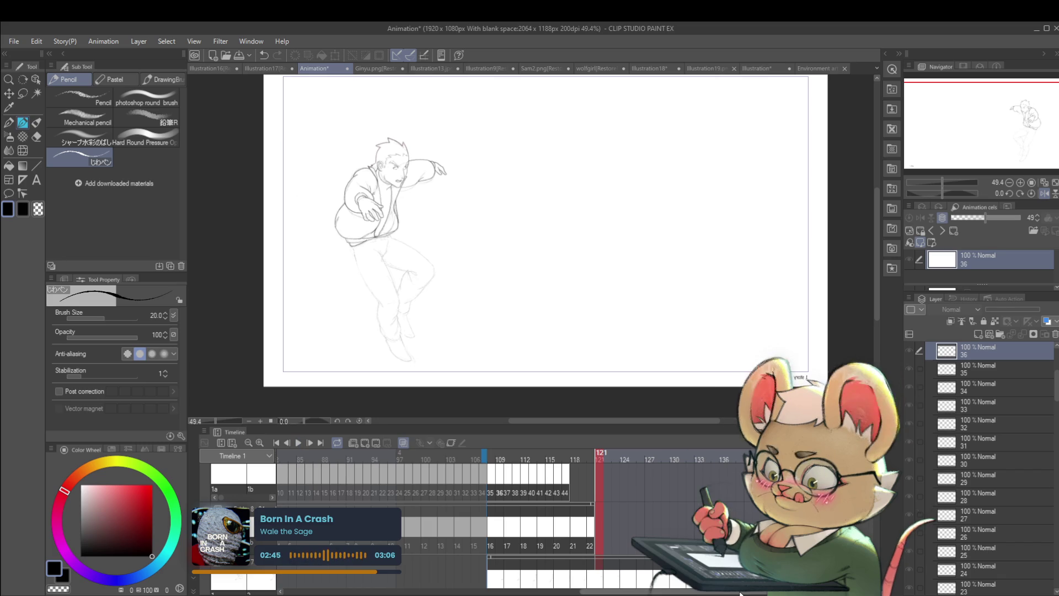
key(ctrl+z)
key(Home)
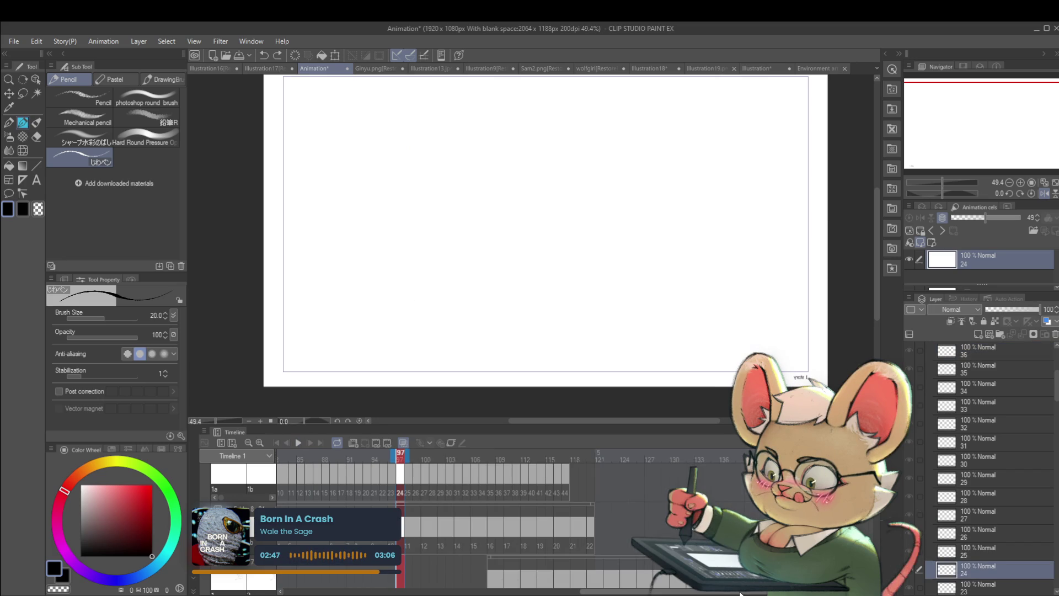
key(ctrl+z)
drag(700, 593, 589, 594)
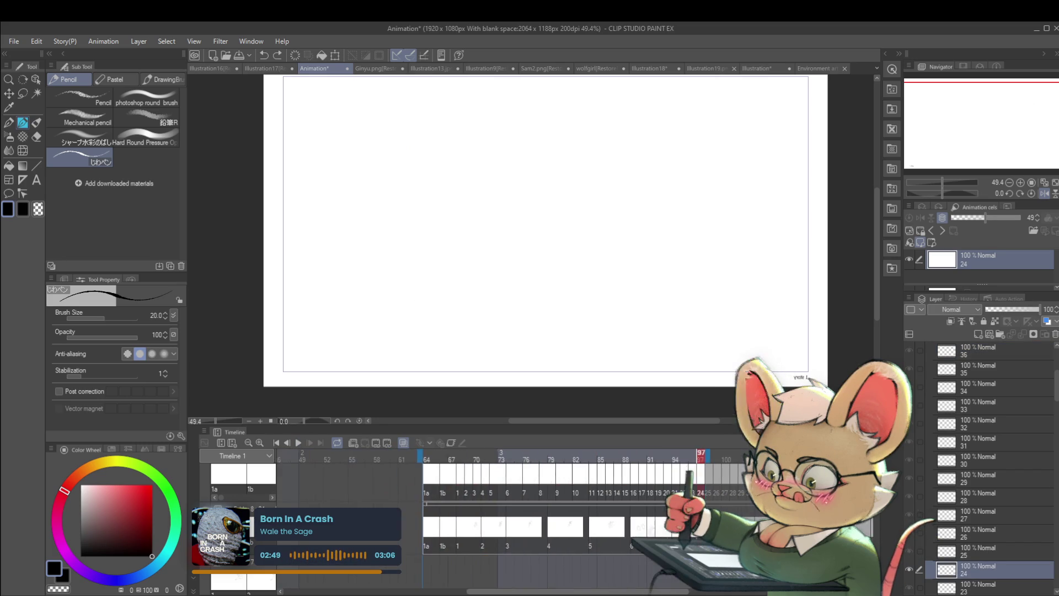
click(299, 443)
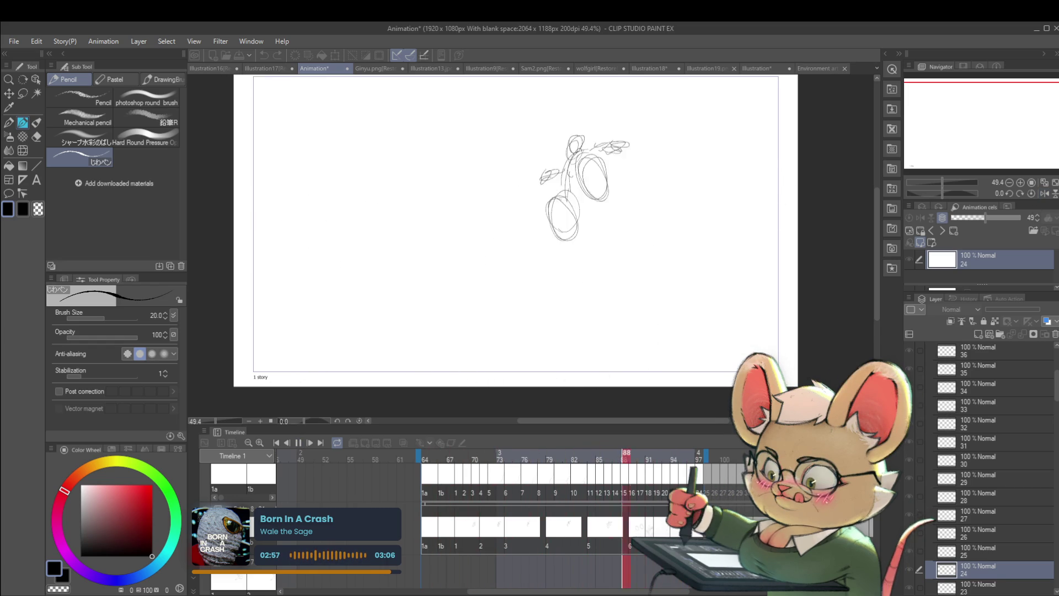
Compare cels 1a, 1b and 1 (frame 68), ending on cel 1b.
click(427, 546)
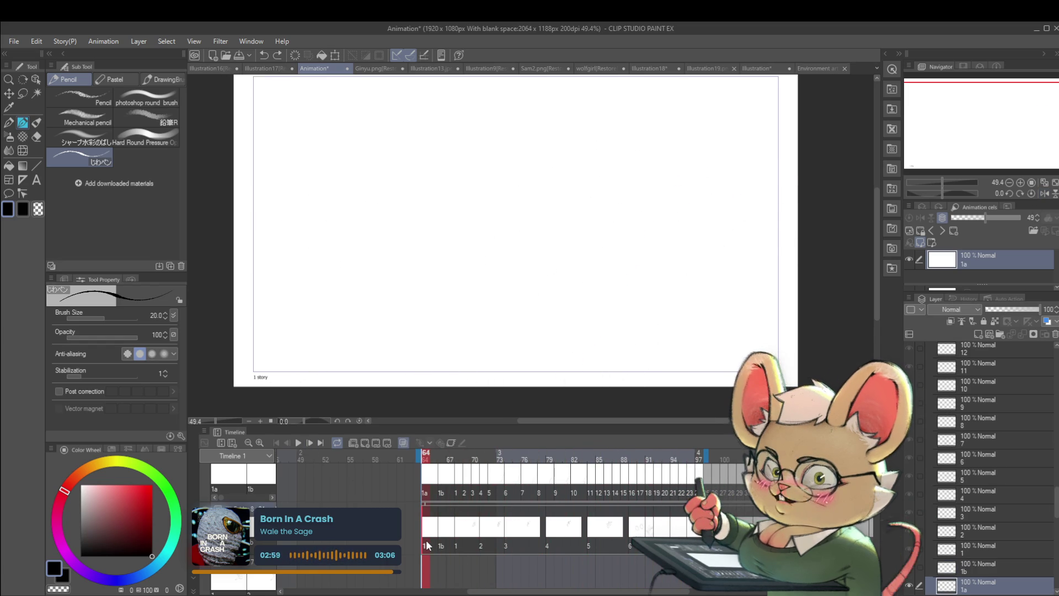
key(Right)
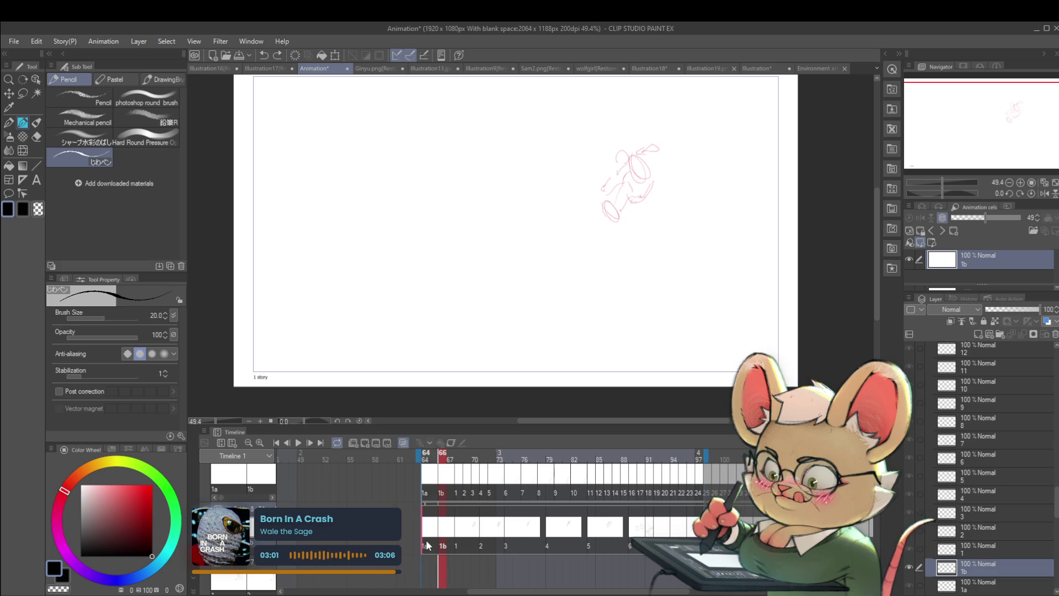
click(426, 546)
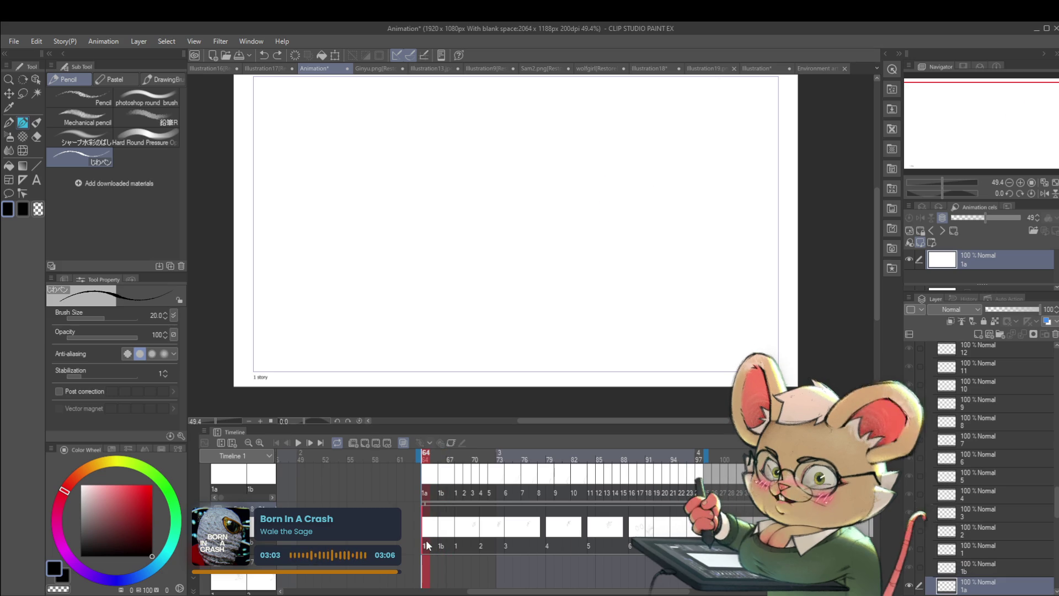
click(457, 486)
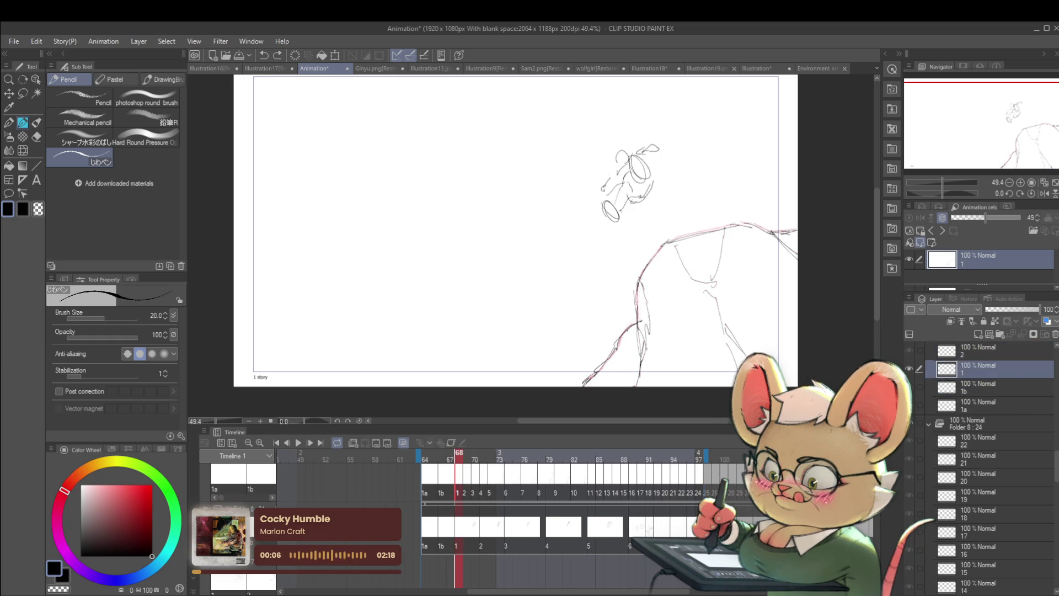
key(Left)
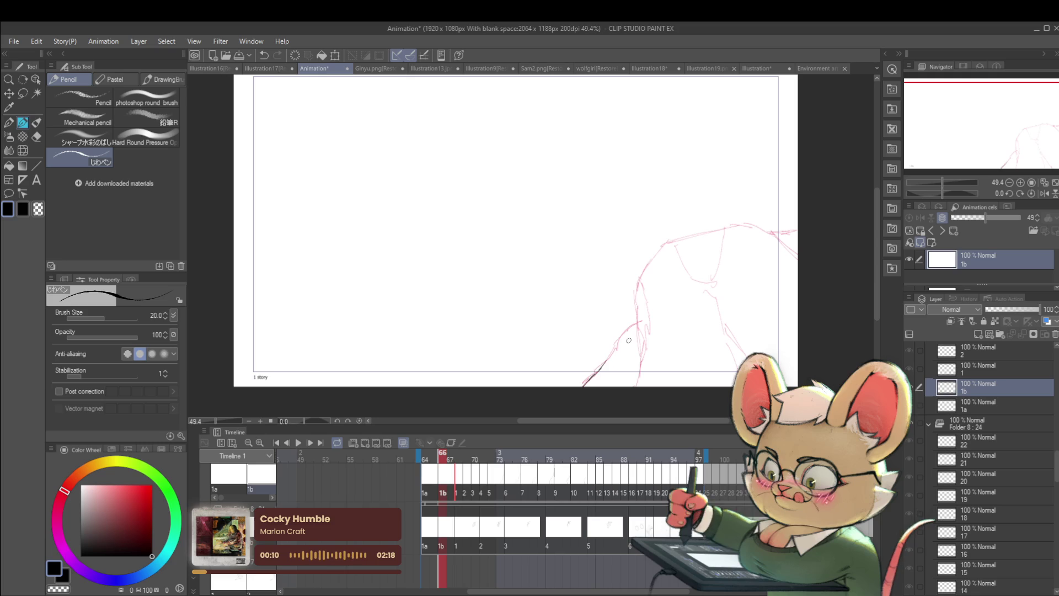
Draw cel 1b's dark ground line along the slope past the paper's right edge.
drag(605, 363, 617, 345)
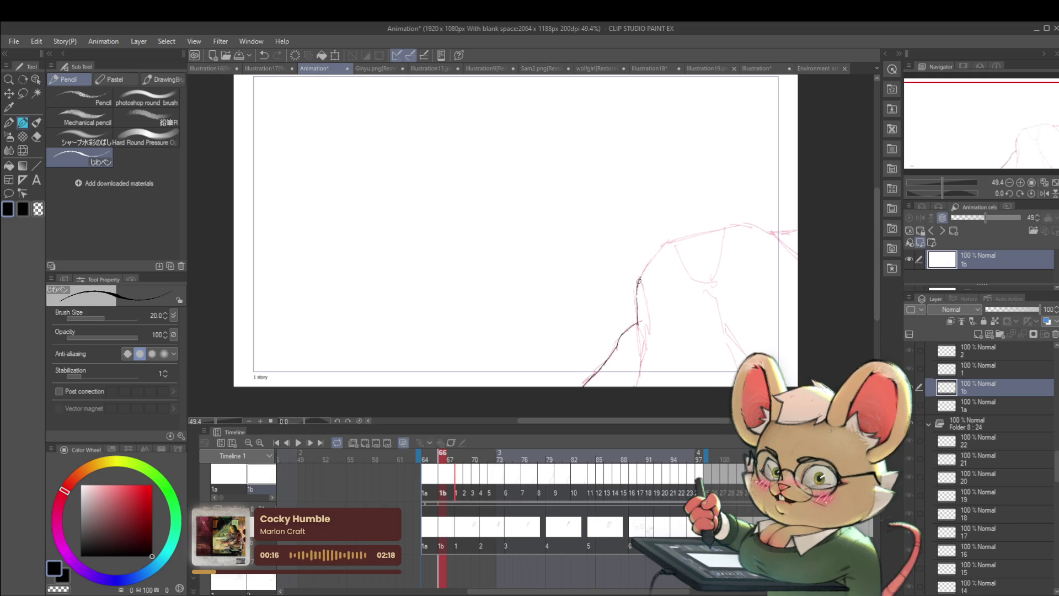
drag(667, 243, 742, 237)
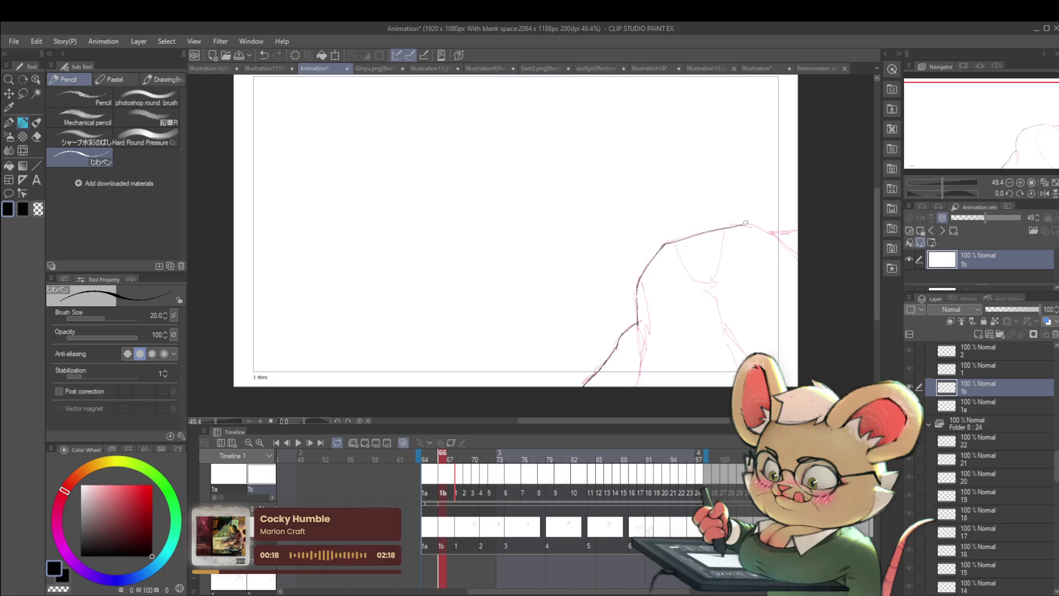
drag(778, 283, 555, 348)
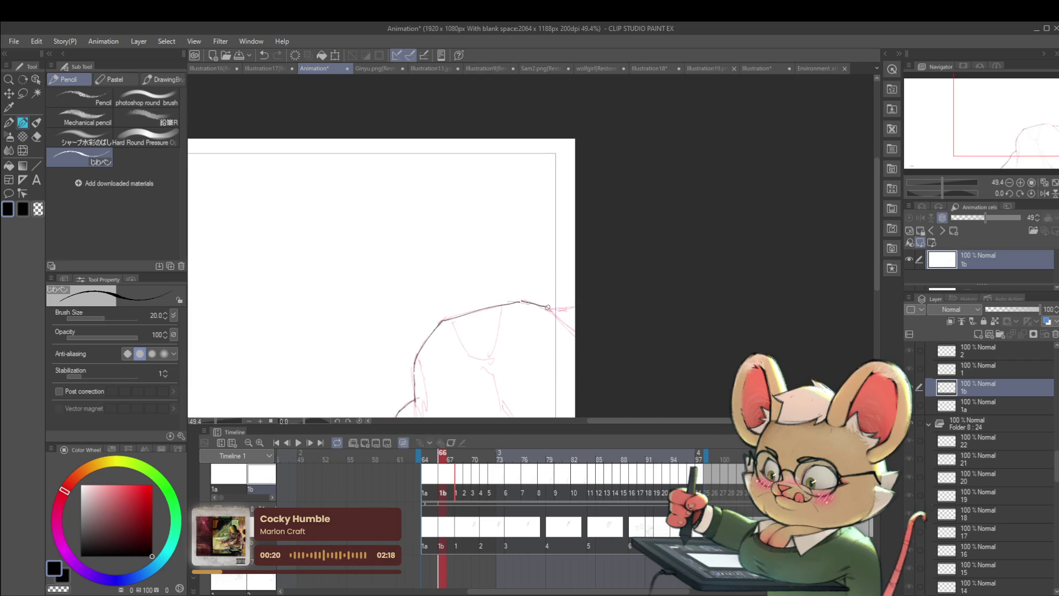
mouse_move(552, 311)
mouse_down()
mouse_move(576, 307)
mouse_move(736, 200)
mouse_up()
Trace cel 1a's ground line over the pink guide, then replay and mirror the view horizontally.
key(ctrl+Left)
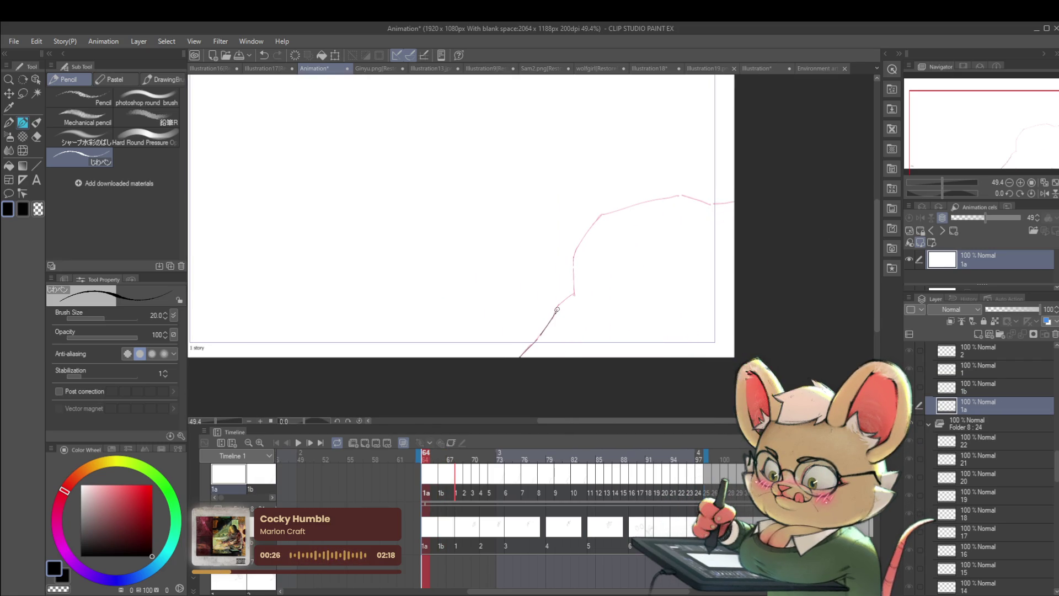
mouse_move(576, 248)
mouse_down()
mouse_move(587, 255)
mouse_move(525, 314)
mouse_move(548, 279)
mouse_up()
mouse_move(631, 266)
mouse_down()
mouse_move(664, 301)
mouse_move(481, 269)
mouse_move(512, 281)
mouse_up()
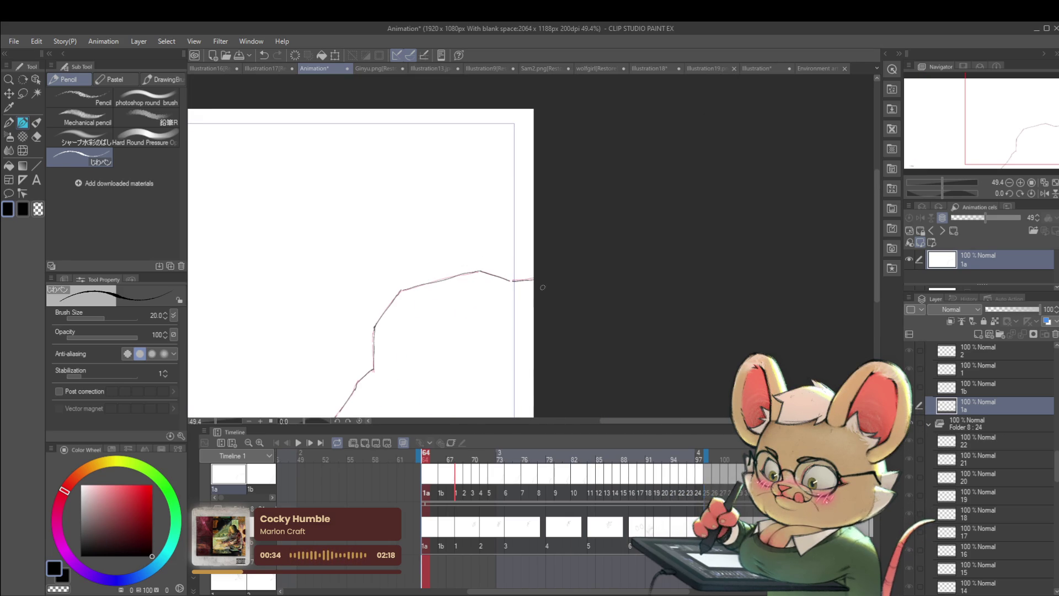
scroll(540, 283, down, 1)
drag(494, 336, 622, 255)
click(298, 443)
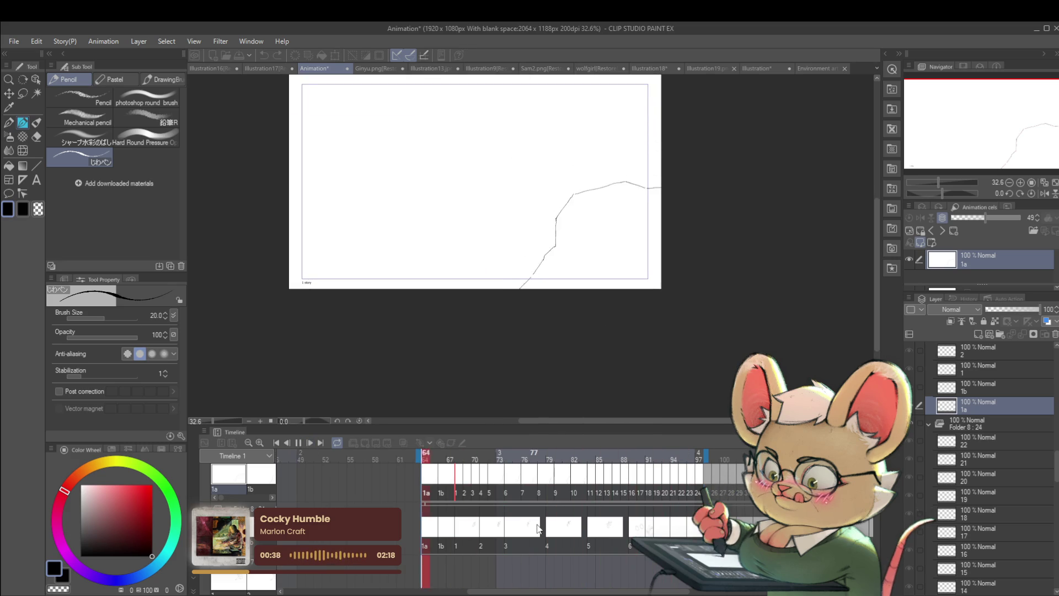
click(1044, 193)
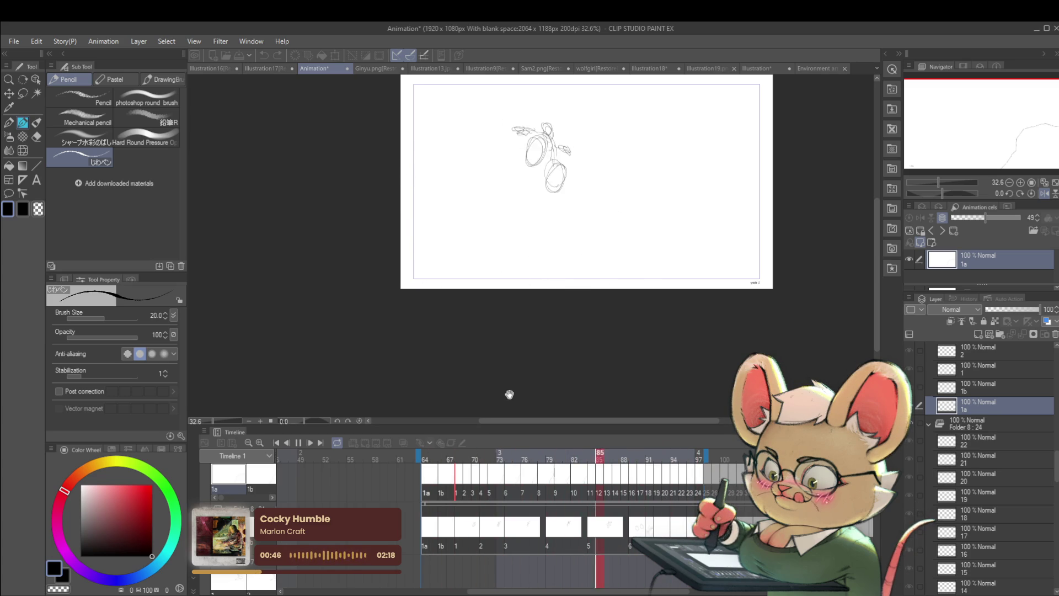
Stop playback on cel 7 and step through cels 1 to 8, settling on cel 6.
click(295, 444)
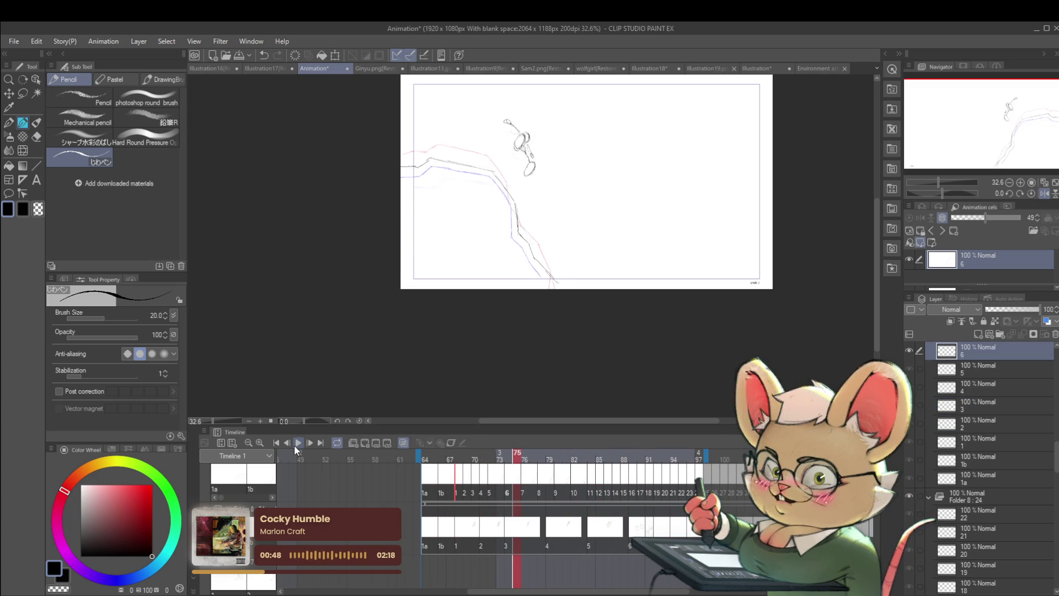
key(ctrl+space)
key(Left)
key(Left)
key(Left)
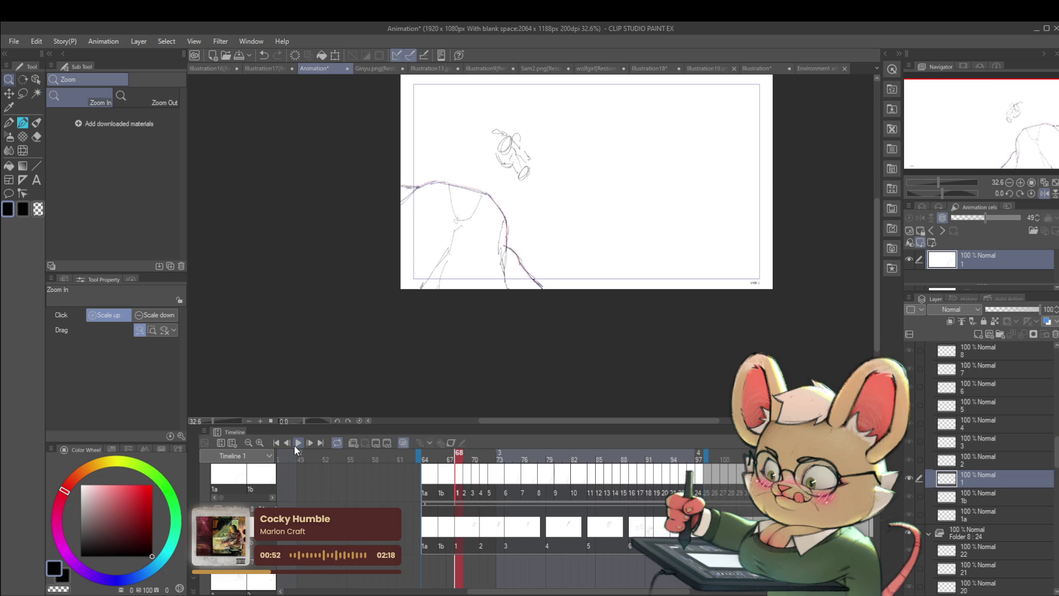
key(Right)
key(Left)
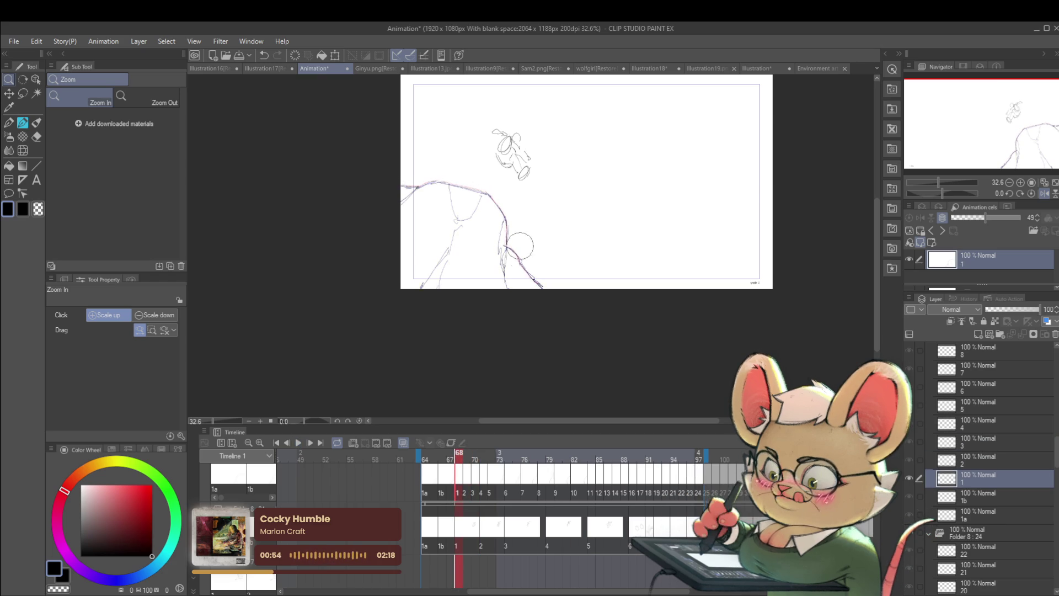
key(Right)
key(Right)
key(Right)
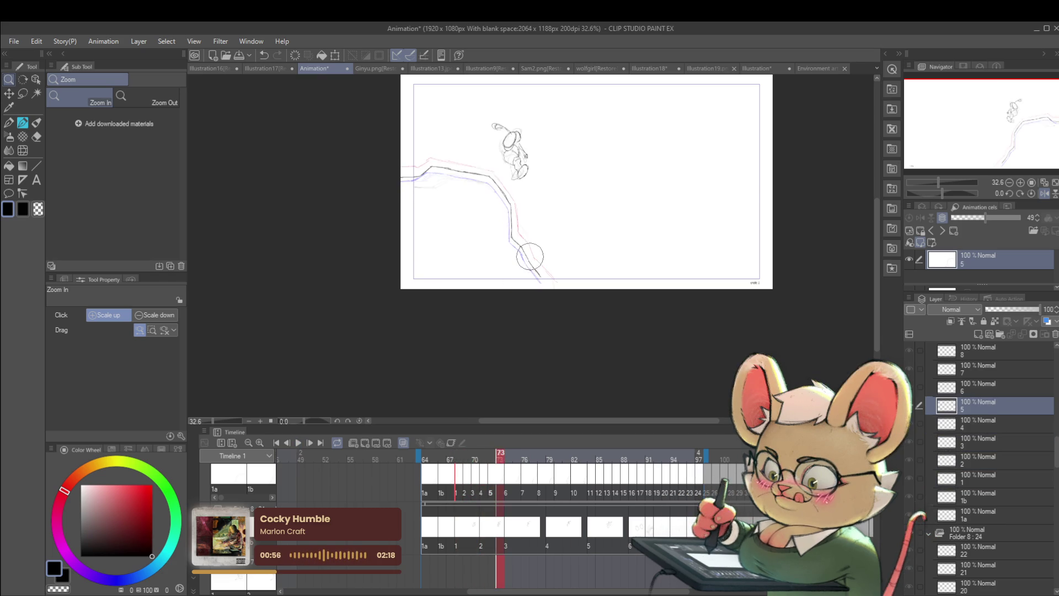
key(Right)
key(Right)
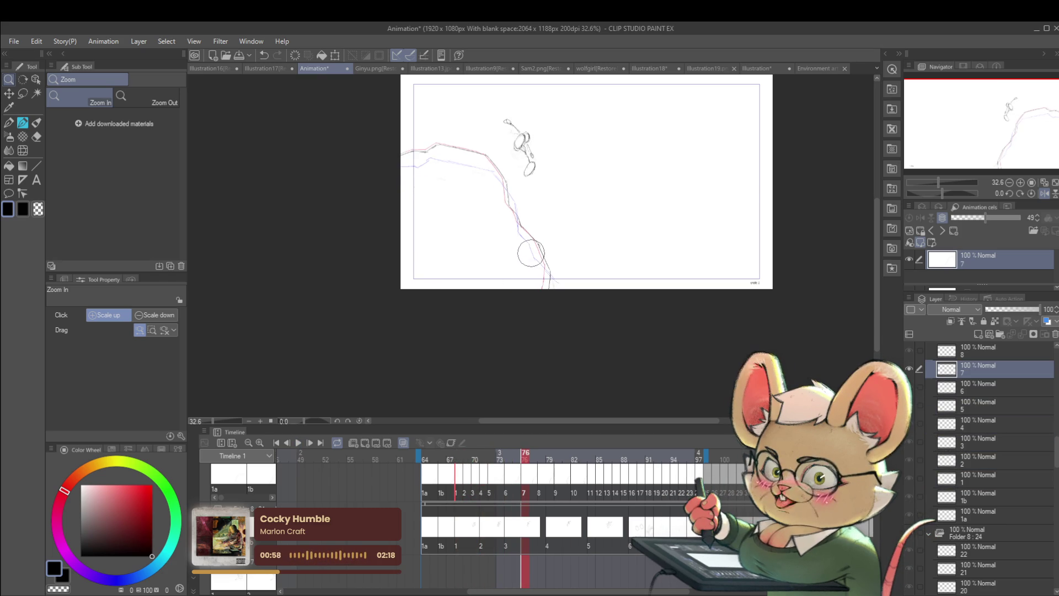
key(Left)
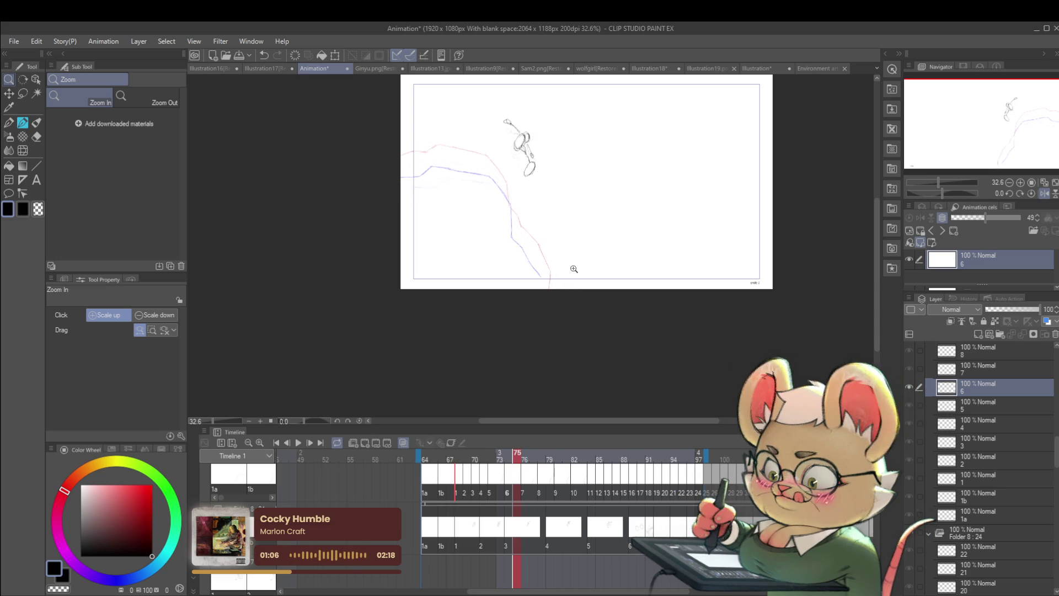
scroll(571, 243, up, 3)
scroll(571, 242, left, 3)
Trace cel 6's dark ground line down the red guide's steep drop, undoing one bad segment.
click(531, 227)
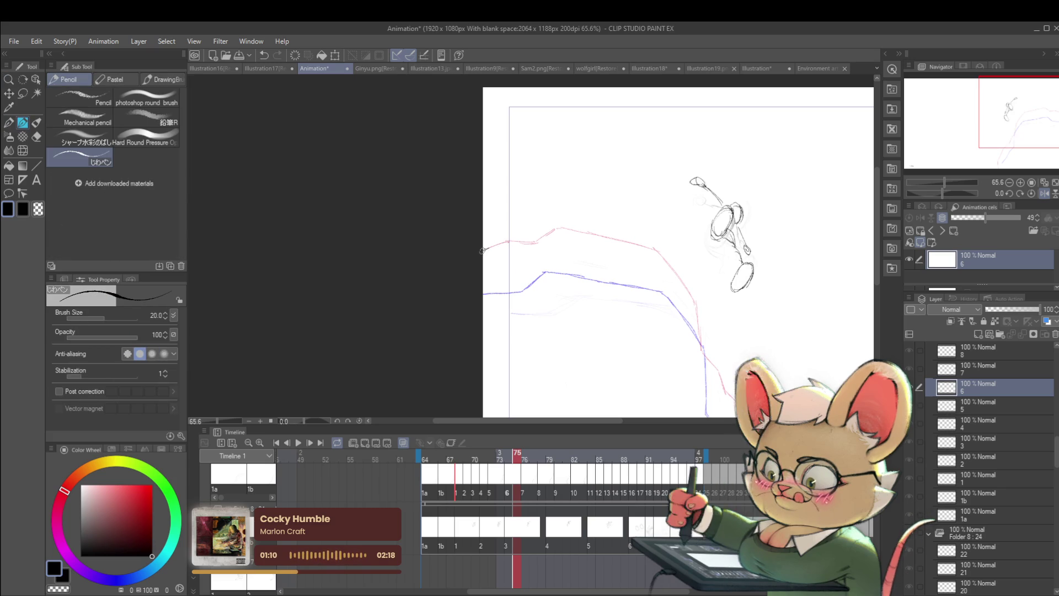
drag(519, 240, 359, 291)
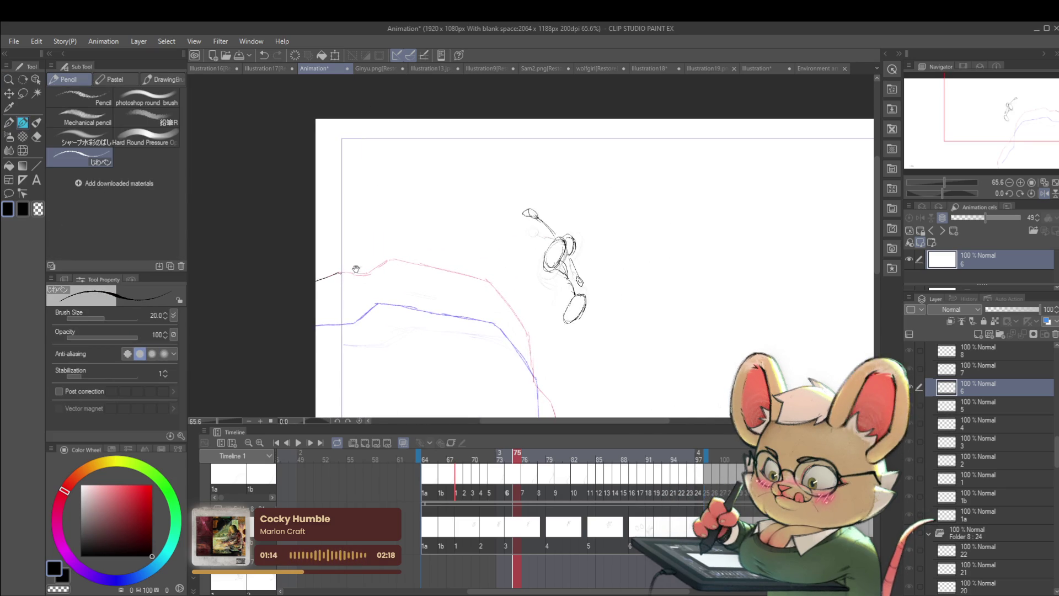
drag(339, 271, 278, 273)
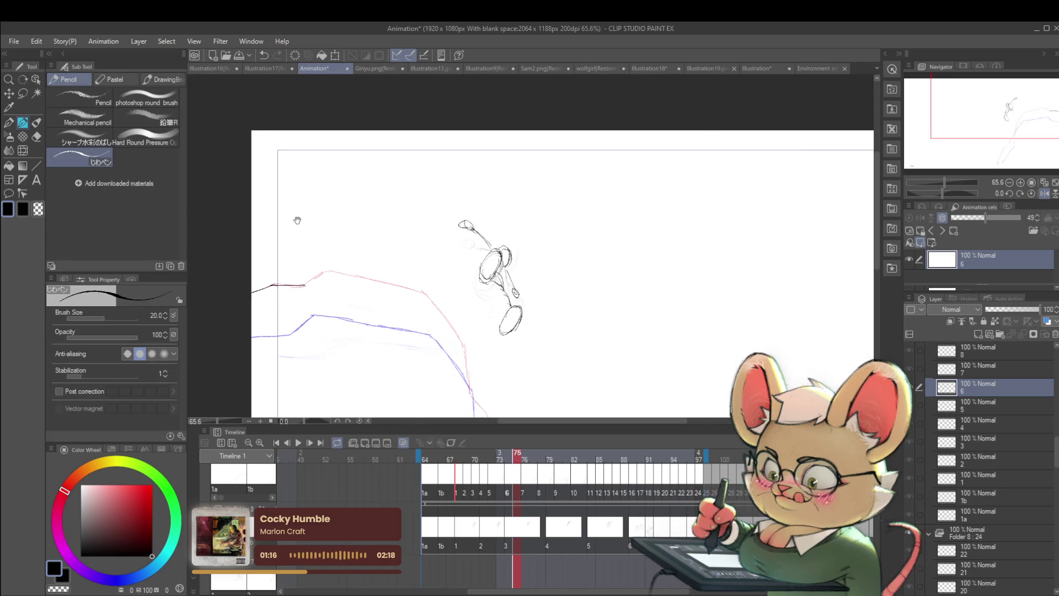
drag(283, 202, 452, 210)
drag(574, 280, 548, 306)
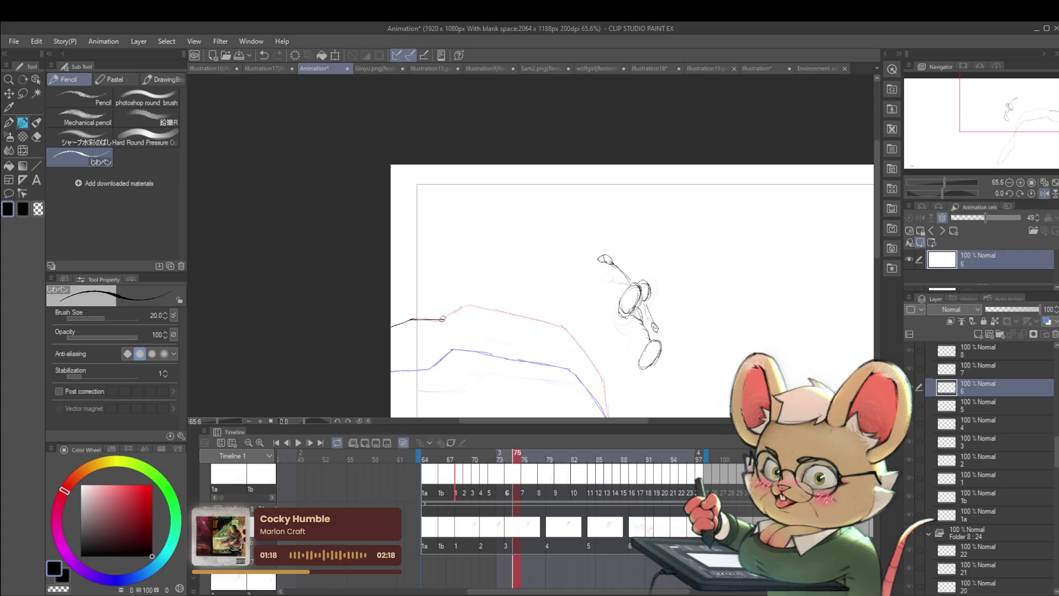
drag(466, 305, 252, 296)
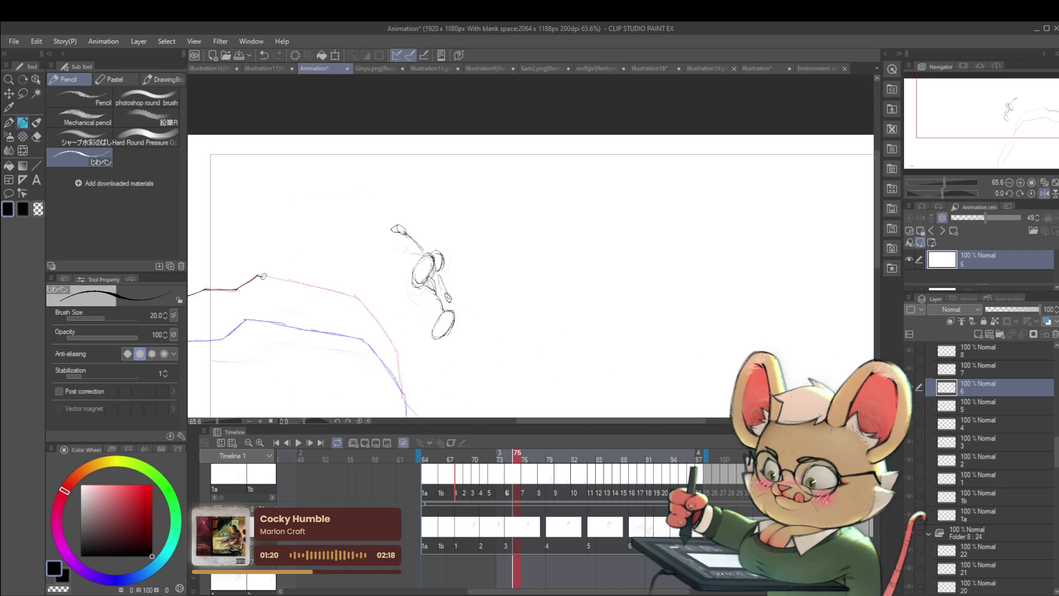
mouse_move(356, 296)
mouse_down()
mouse_move(362, 228)
mouse_move(396, 182)
mouse_up()
mouse_move(401, 226)
mouse_down()
mouse_move(426, 273)
mouse_move(364, 223)
mouse_up()
key(ctrl+z)
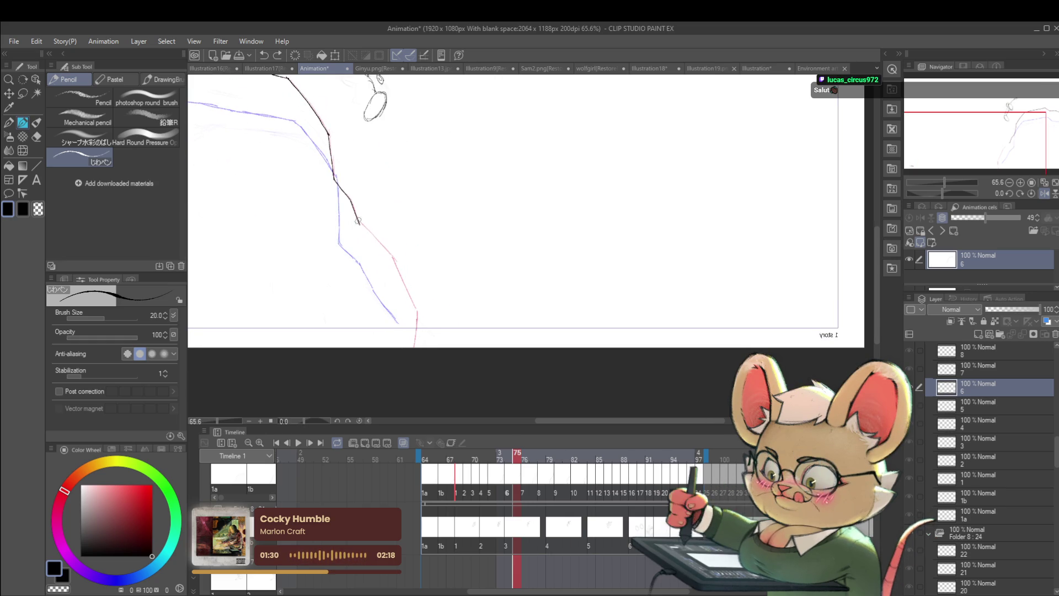
mouse_move(393, 258)
mouse_down()
mouse_move(397, 231)
mouse_move(437, 263)
mouse_up()
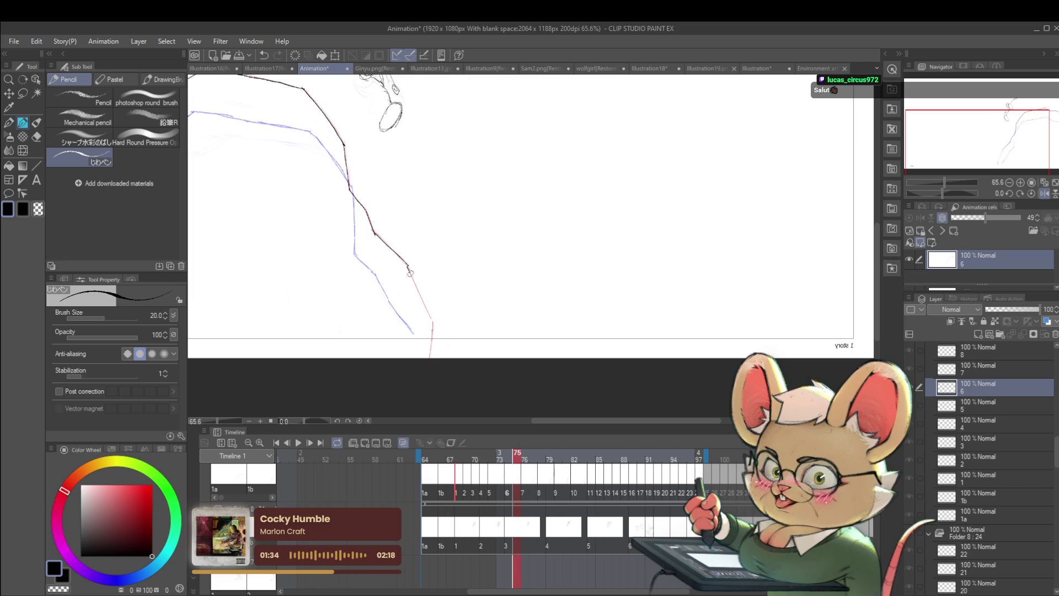
mouse_move(457, 323)
mouse_down()
mouse_move(516, 229)
mouse_move(442, 261)
mouse_up()
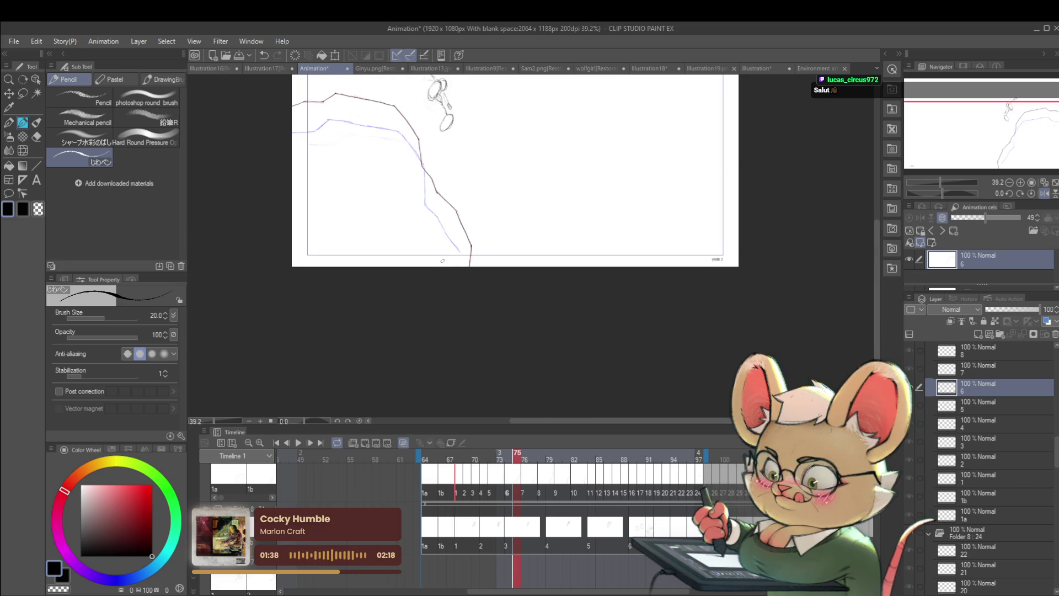
Scale cel 6's ground line up to about 103%, commit it, and step back to cel 5.
key(ctrl+t)
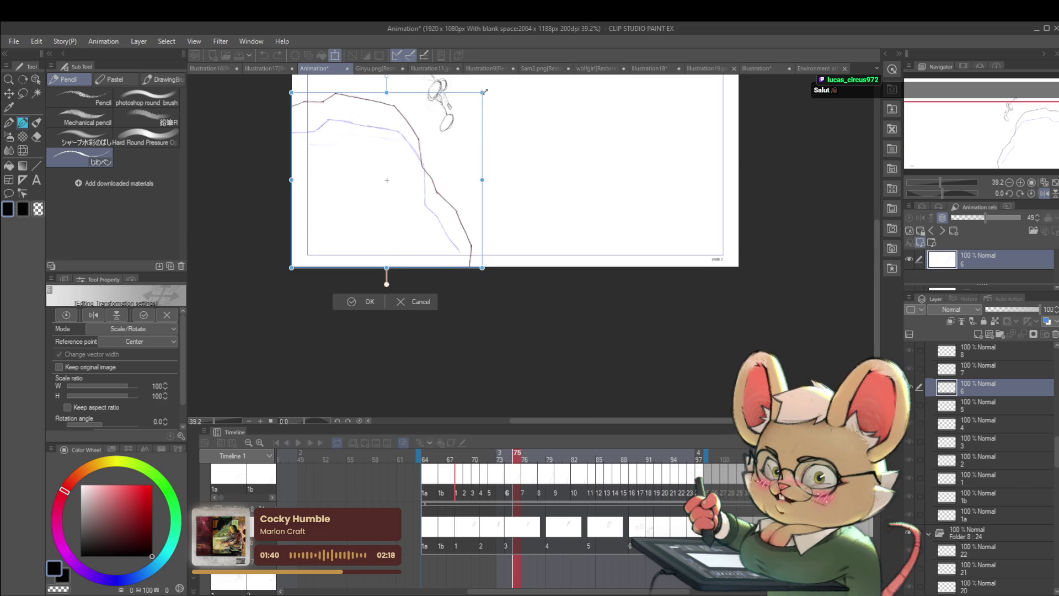
drag(484, 91, 470, 142)
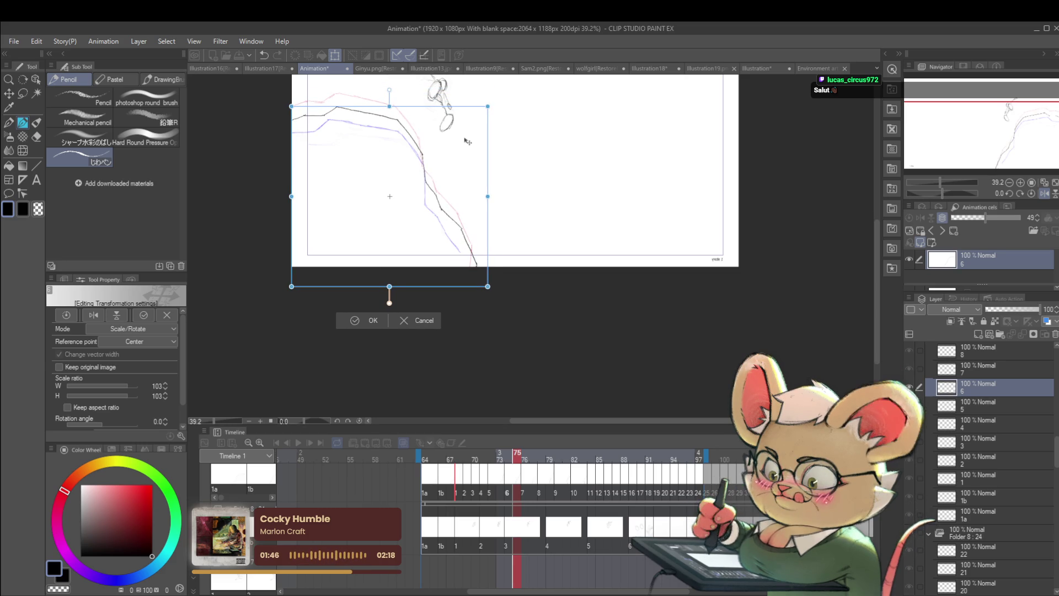
key(Return)
drag(537, 206, 584, 287)
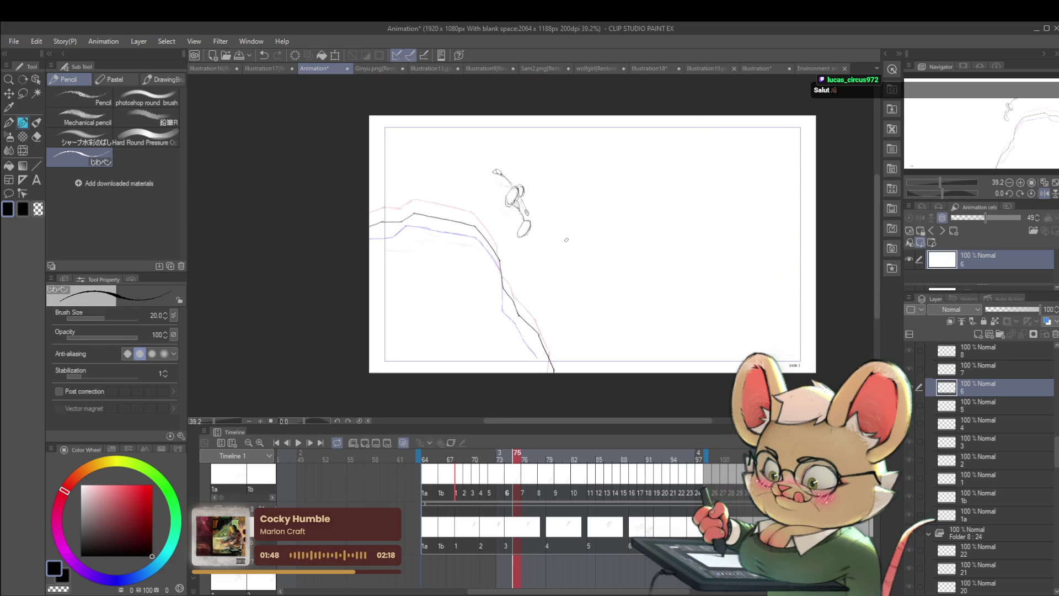
key(Left)
key(Left)
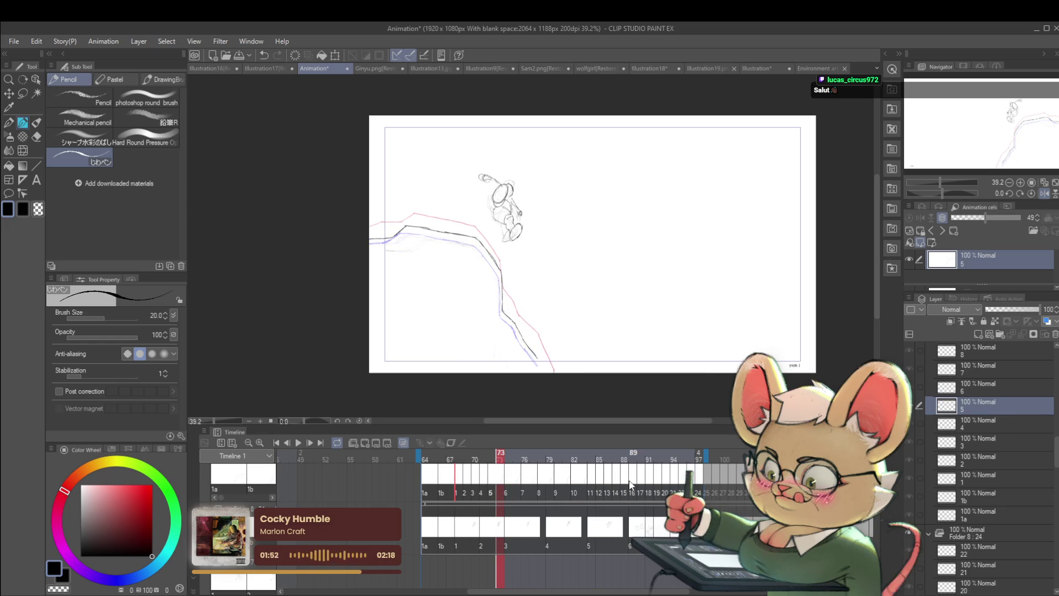
Erase cel 5's old upper stroke and start the black line along the red guide's left end.
mouse_move(438, 218)
mouse_down()
mouse_move(493, 237)
mouse_move(504, 269)
mouse_up()
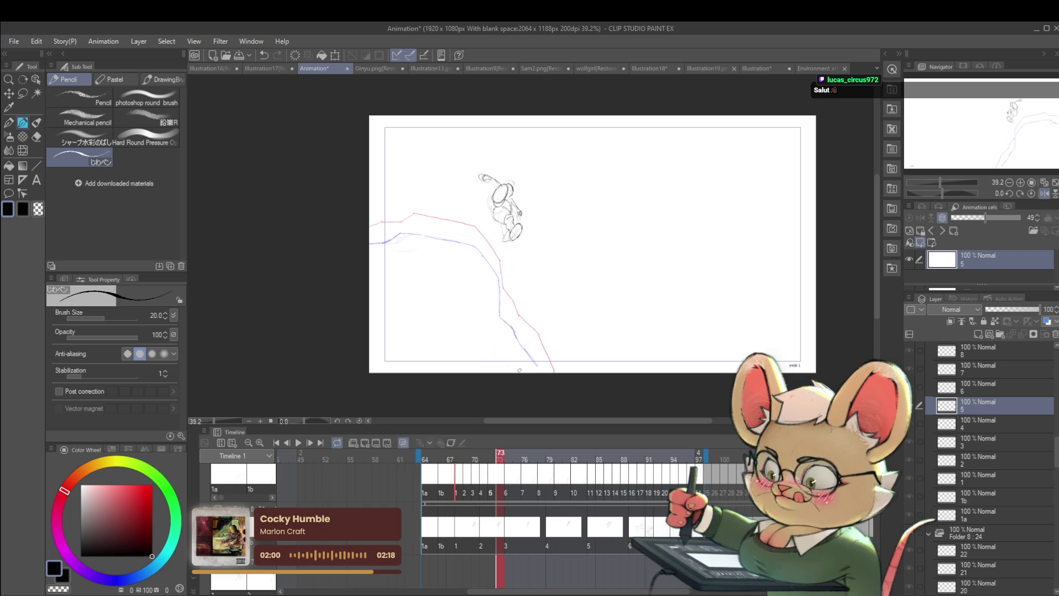
scroll(433, 232, up, 3)
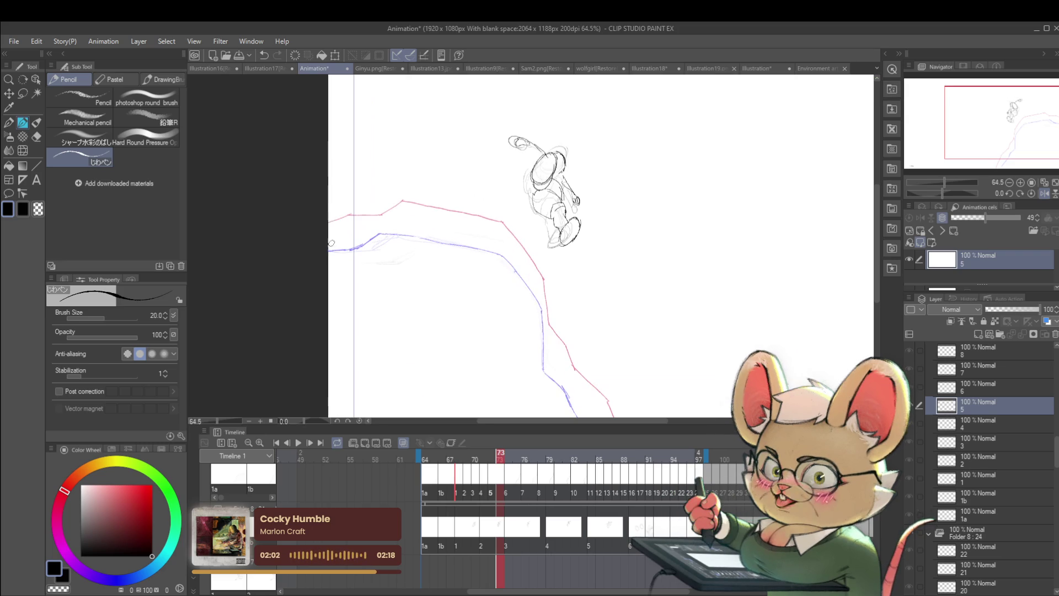
mouse_move(342, 221)
mouse_down()
mouse_move(409, 247)
mouse_move(477, 227)
mouse_move(260, 181)
mouse_move(310, 208)
mouse_up()
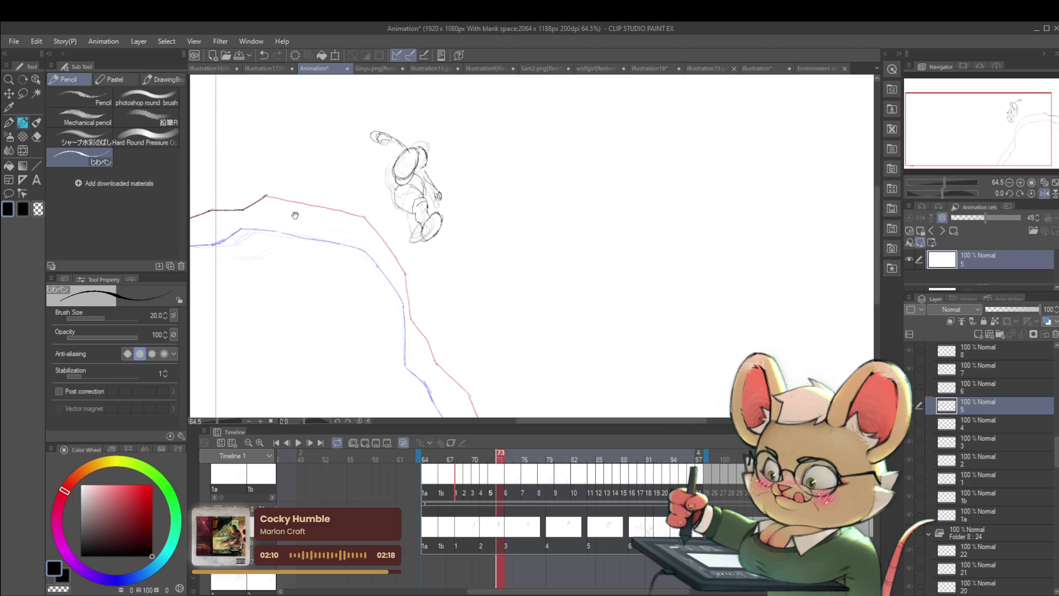
drag(310, 205, 364, 216)
Continue cel 5's black line down the red guide to the frame bottom, undoing two overshoots.
mouse_move(422, 311)
mouse_down()
mouse_move(408, 273)
mouse_move(496, 272)
mouse_up()
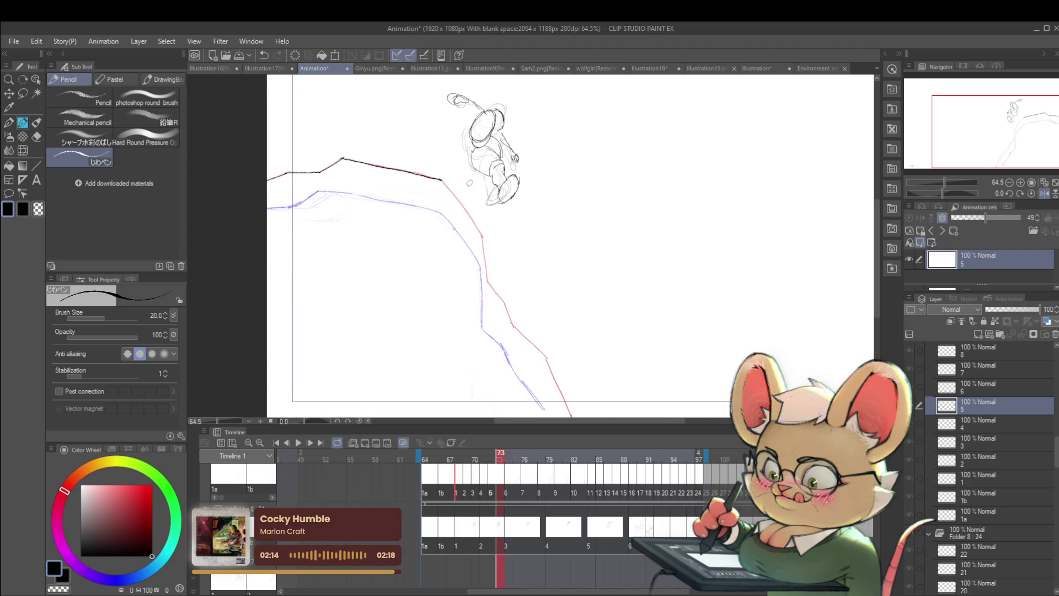
mouse_move(446, 186)
mouse_down()
mouse_move(478, 230)
mouse_move(464, 210)
mouse_move(503, 304)
mouse_move(491, 237)
mouse_move(427, 236)
mouse_move(433, 254)
mouse_up()
key(ctrl+z)
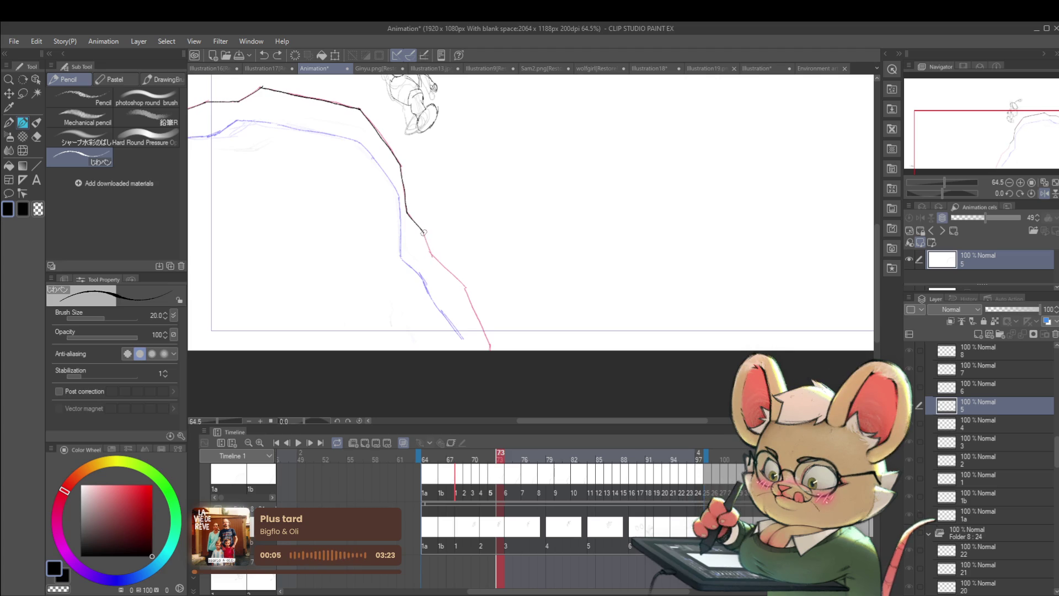
drag(461, 282, 485, 342)
key(ctrl+z)
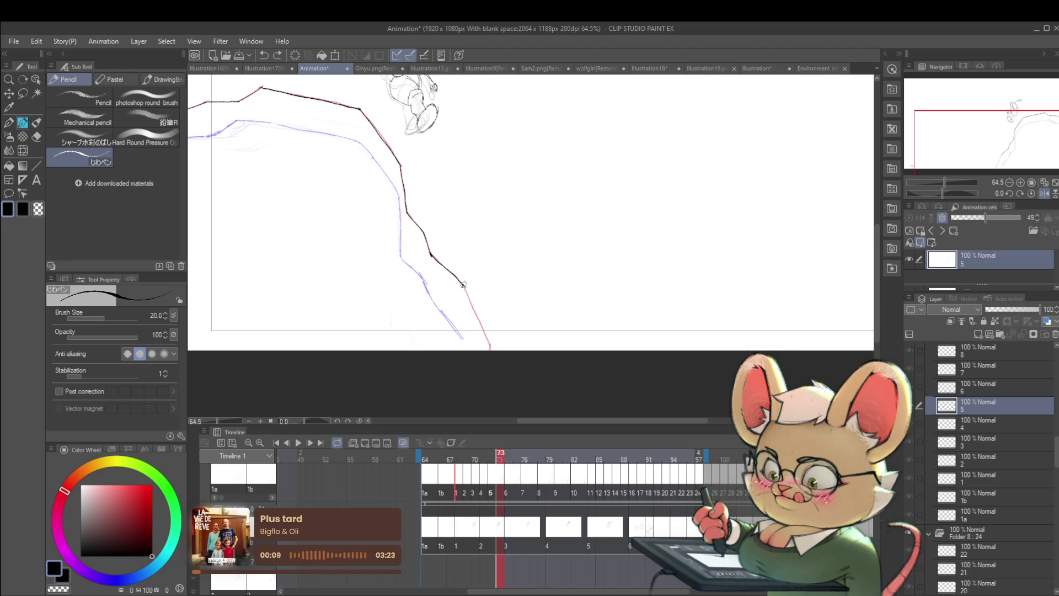
drag(474, 310, 490, 349)
scroll(493, 331, down, 4)
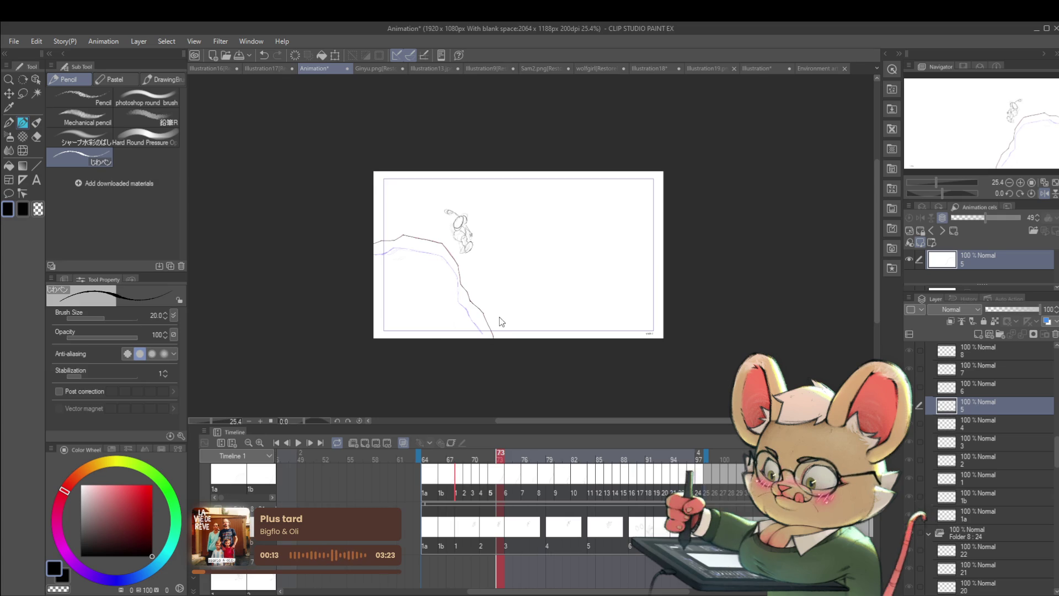
Enlarge cel 5's ground line slightly, nudge it left and down, and commit.
key(ctrl+t)
drag(496, 335, 502, 340)
drag(486, 263, 485, 269)
key(Return)
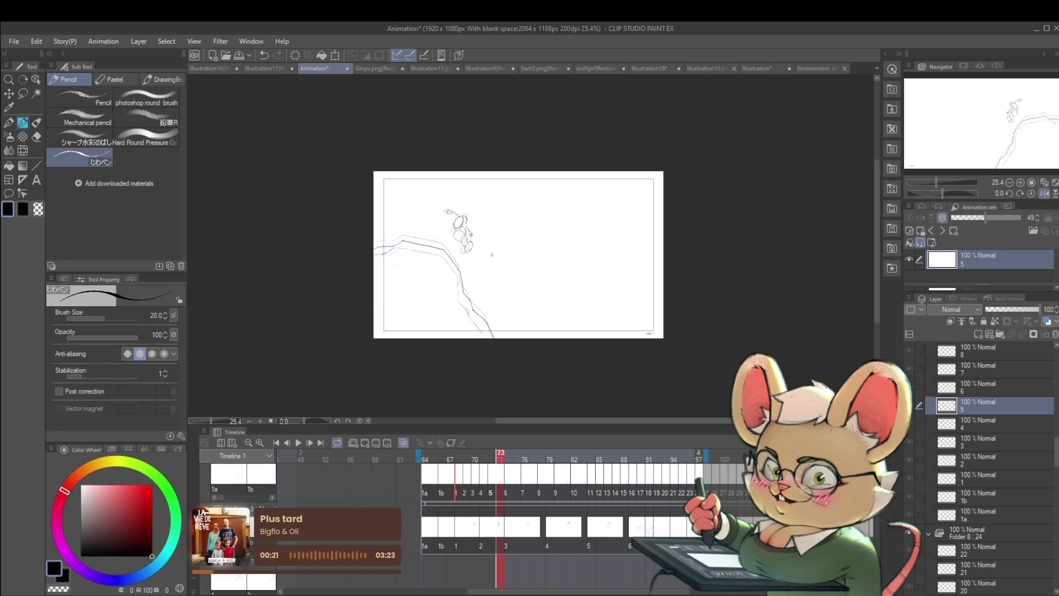
Compare cels 6 and 7, then slightly enlarge and lower cel 7's strokes.
key(Right)
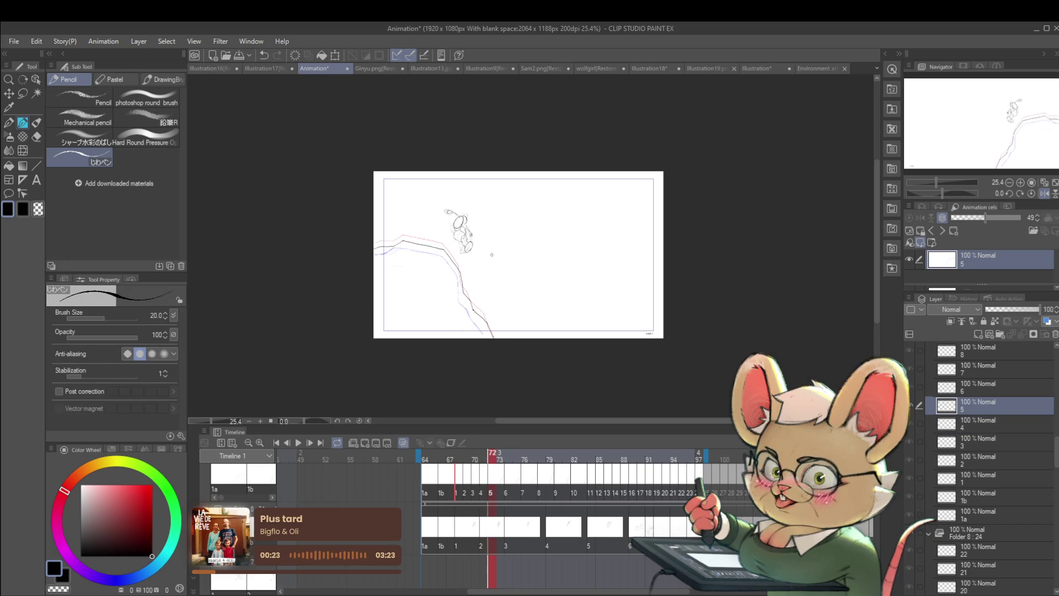
key(Right)
key(Right)
key(Right)
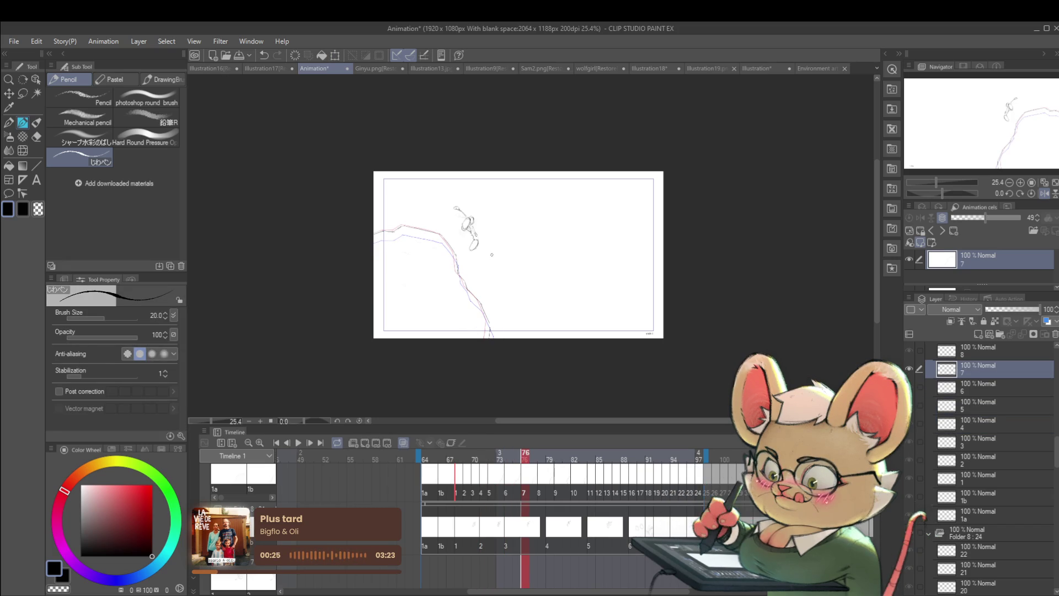
key(Left)
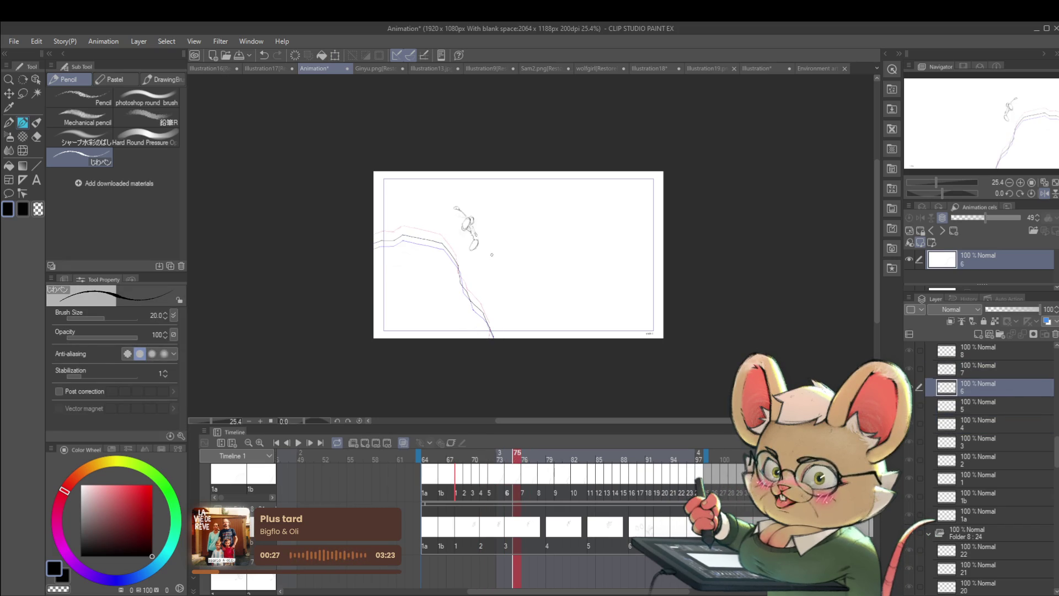
key(Right)
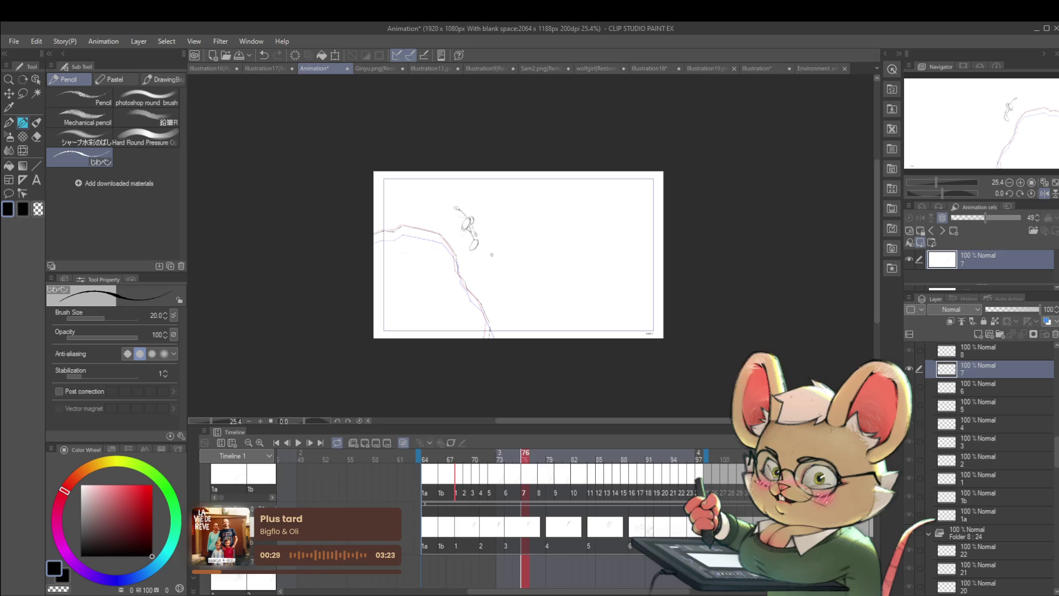
key(ctrl+t)
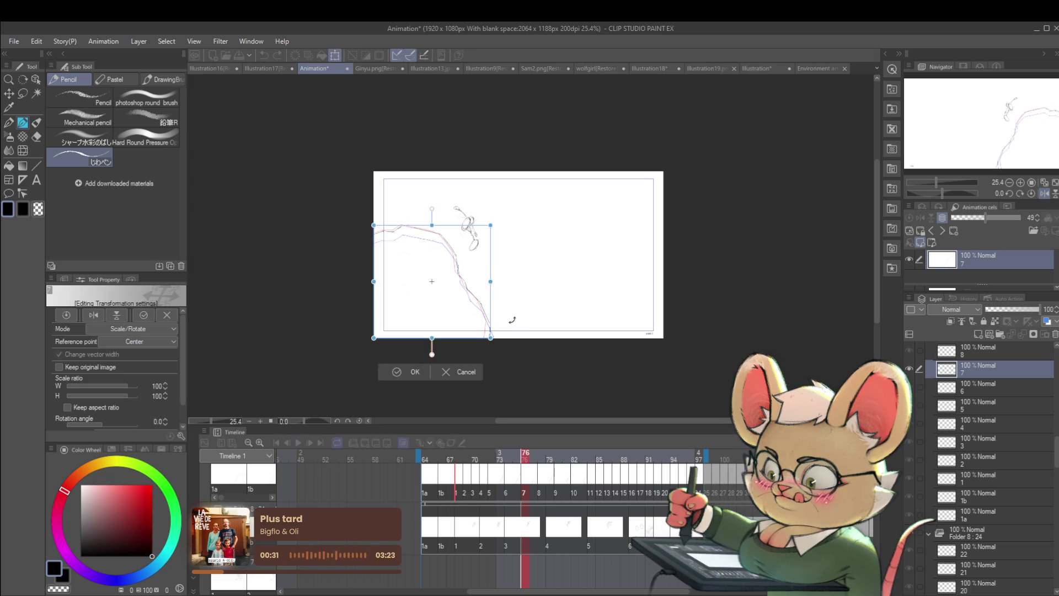
drag(491, 340, 493, 342)
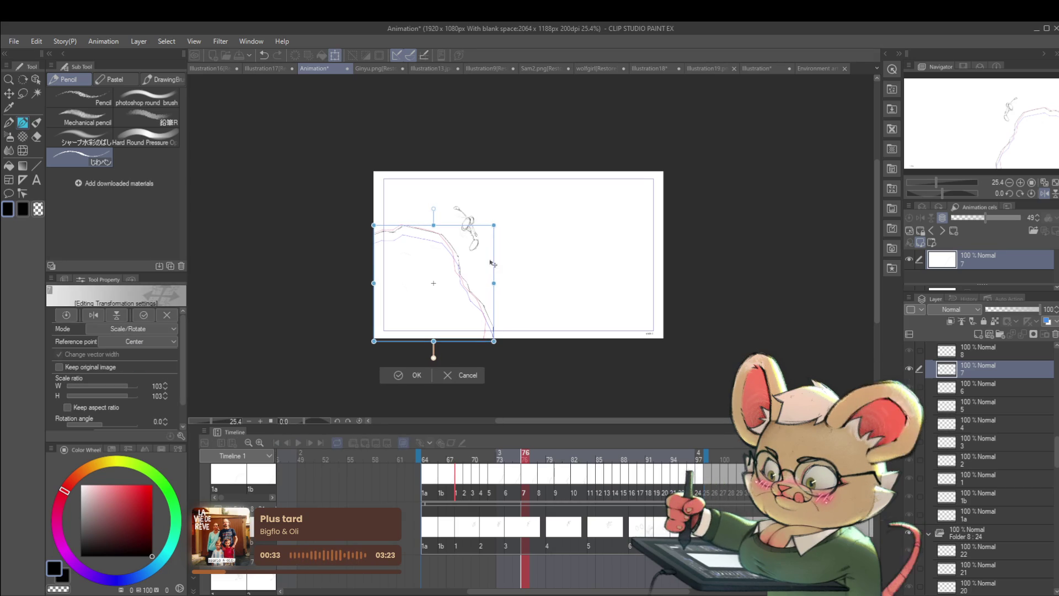
drag(486, 262, 486, 265)
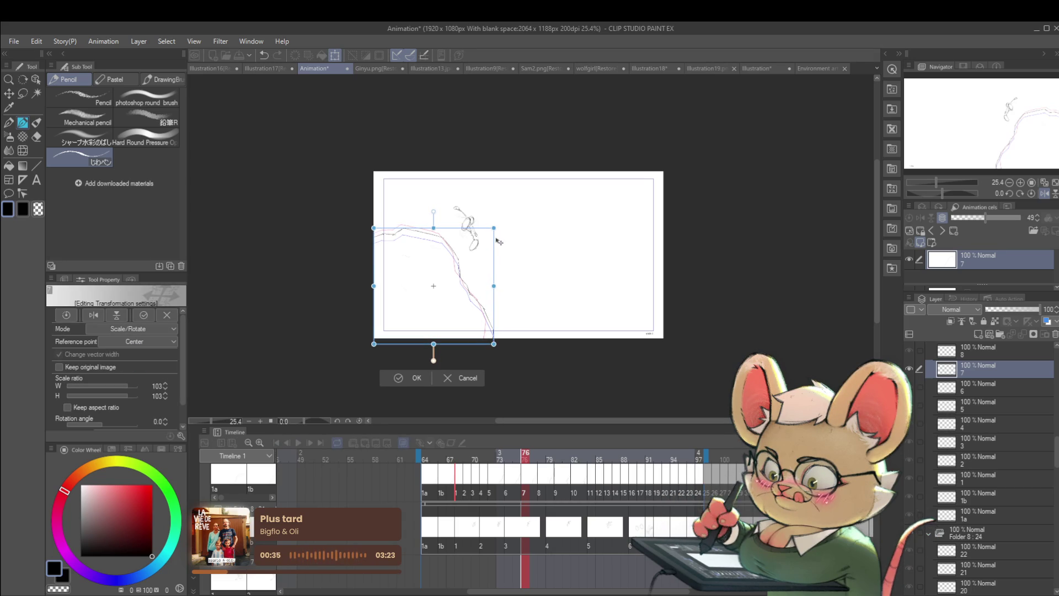
key(Return)
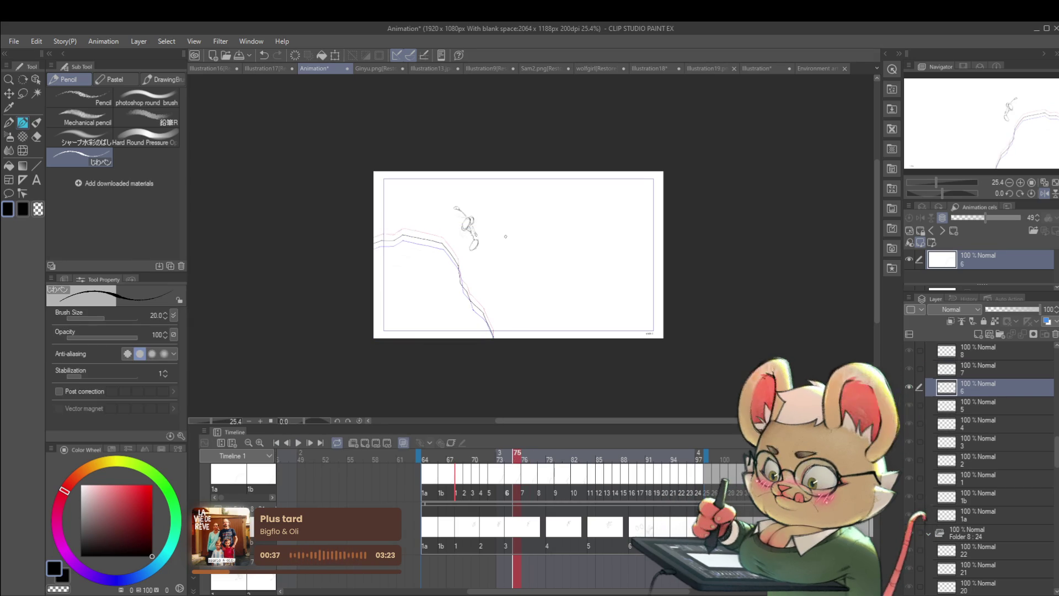
Step through cels 8 and 9 back to cel 5, then play the jump animation.
key(Right)
key(Right)
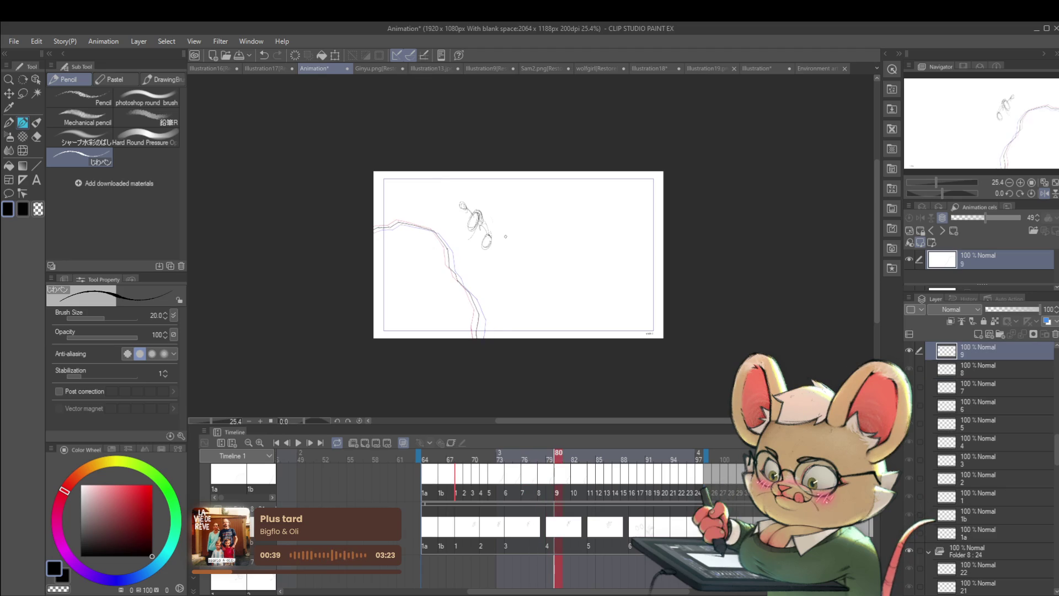
key(Right)
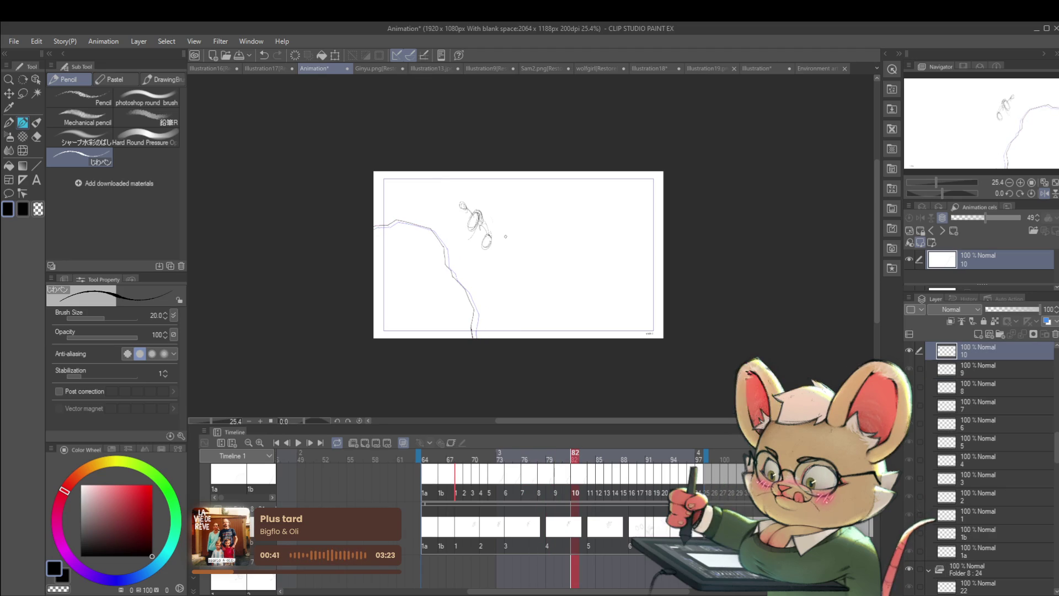
key(Left)
key(Left)
key(Left)
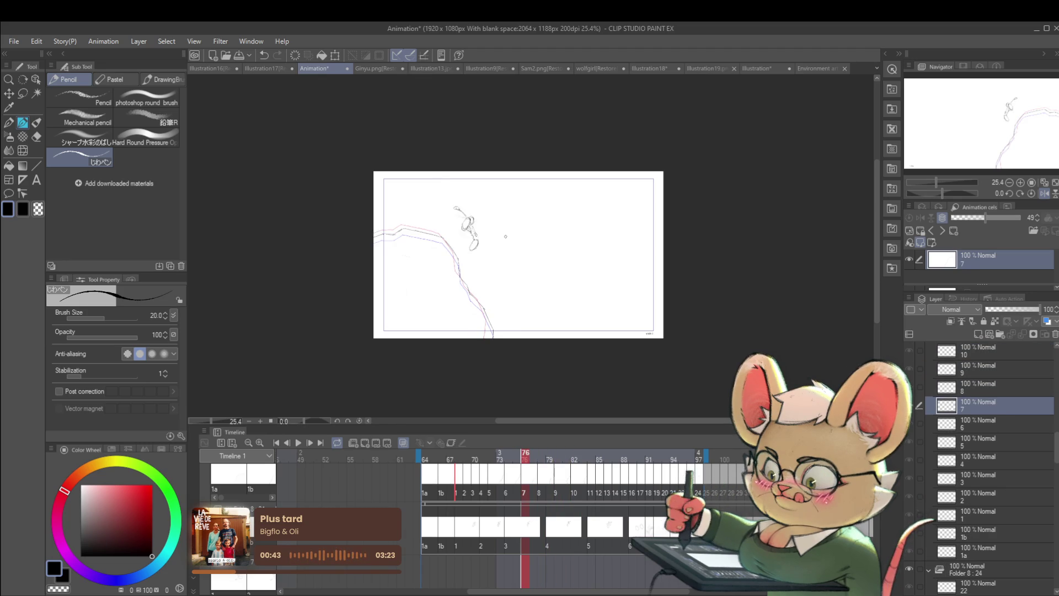
key(Left)
key(Left)
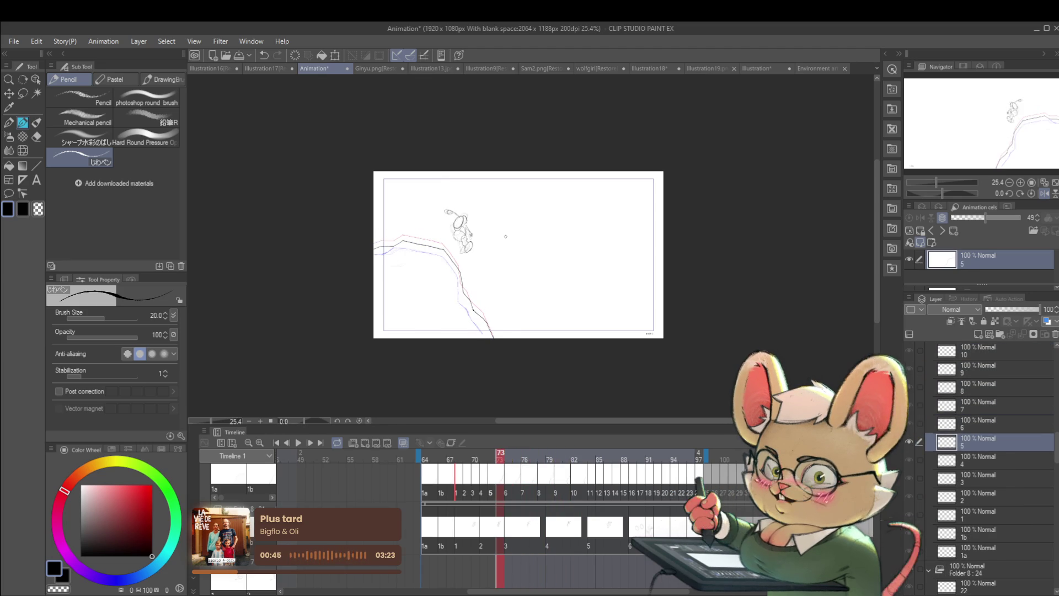
click(298, 443)
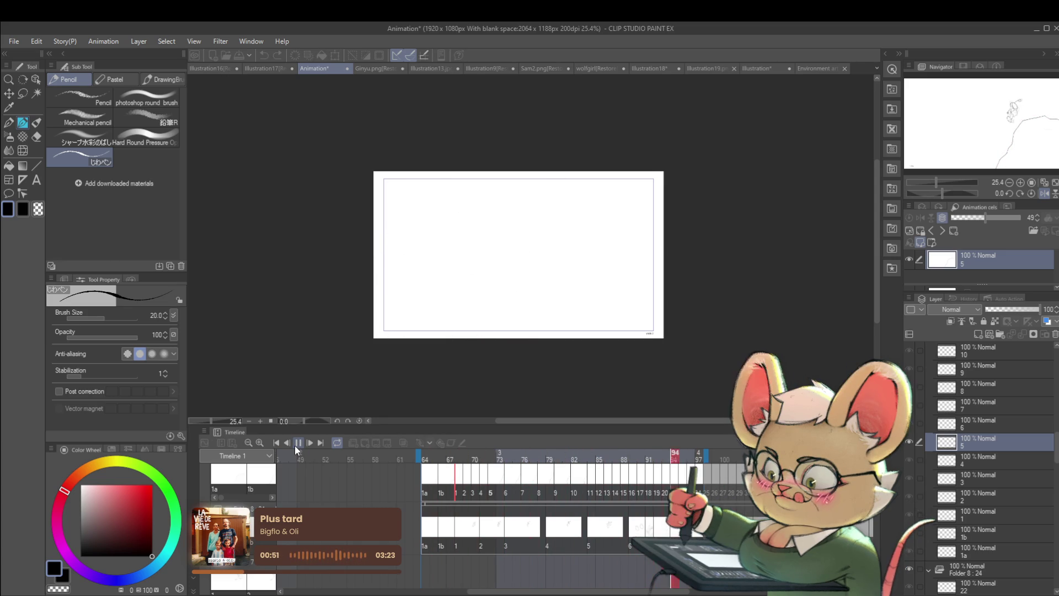
Watch the jump playback mirrored horizontally, then stop on cel 1b at frame 66.
click(1031, 193)
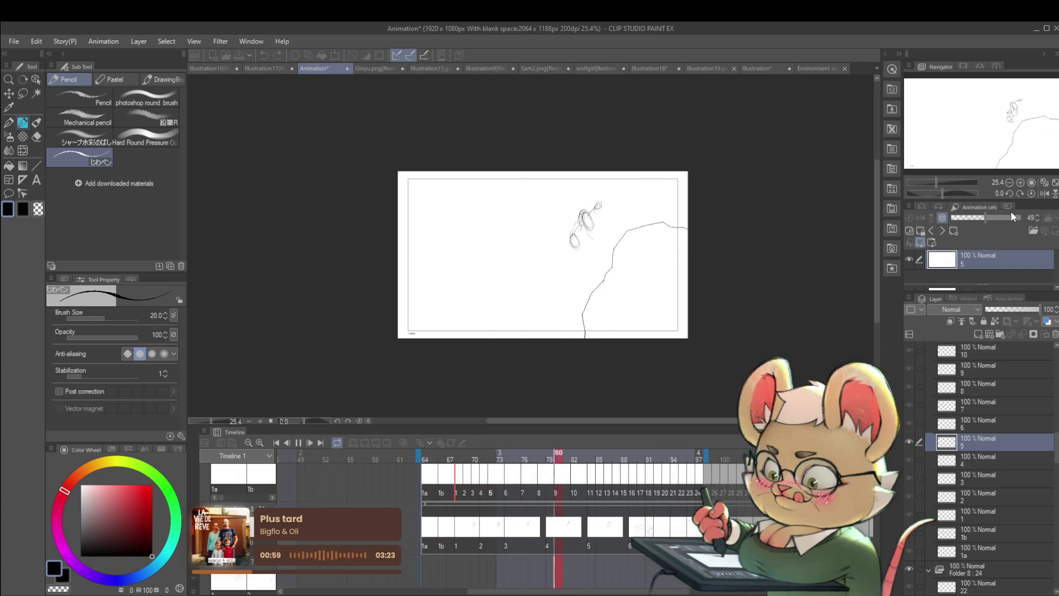
click(299, 441)
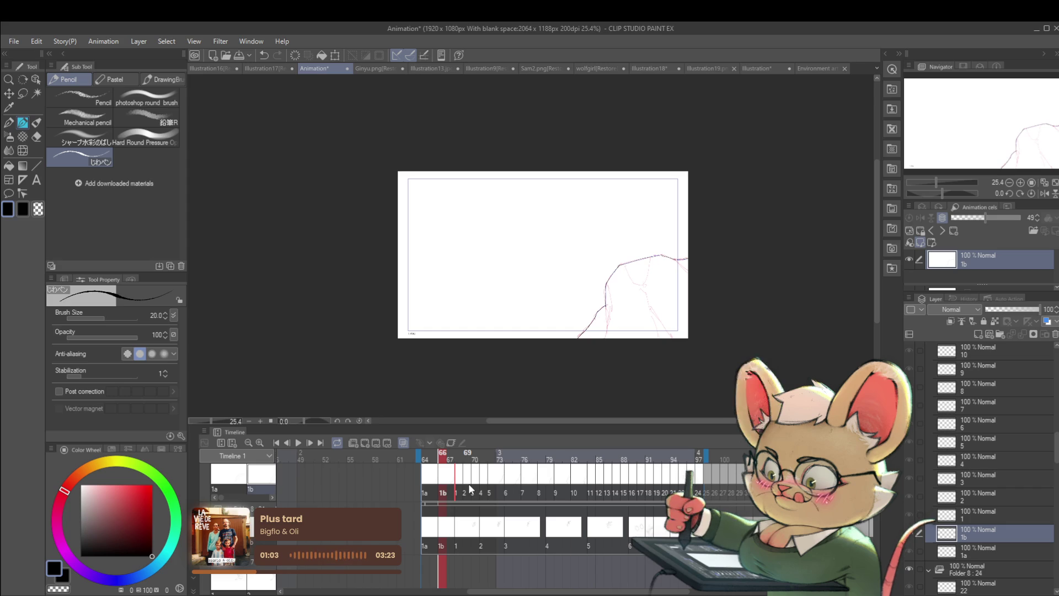
Step through the cels to cel 4 and undo its stray ground stroke.
key(Right)
key(Right)
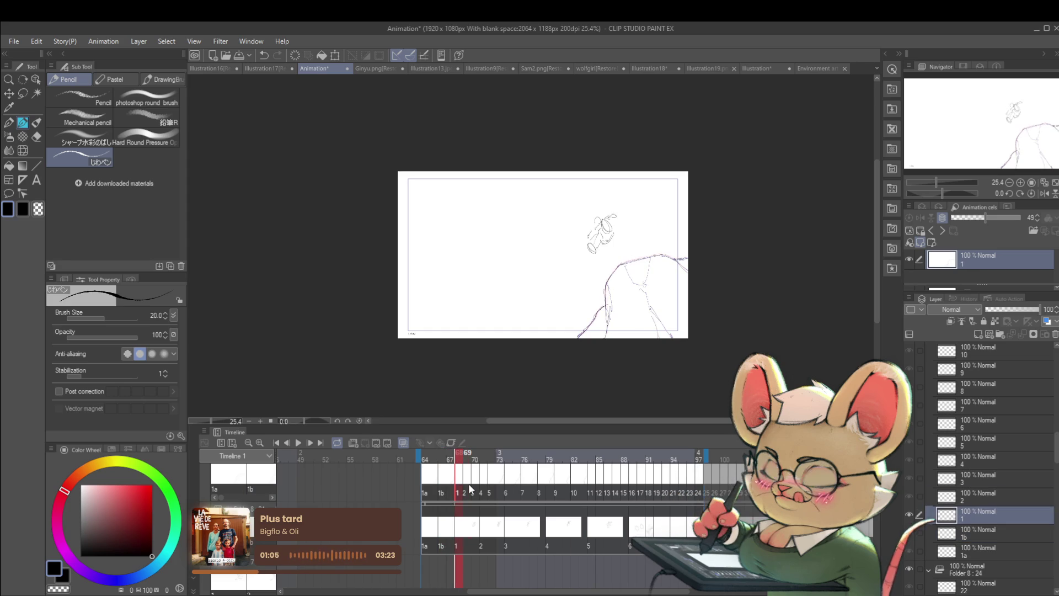
key(Right)
key(Right)
key(Right)
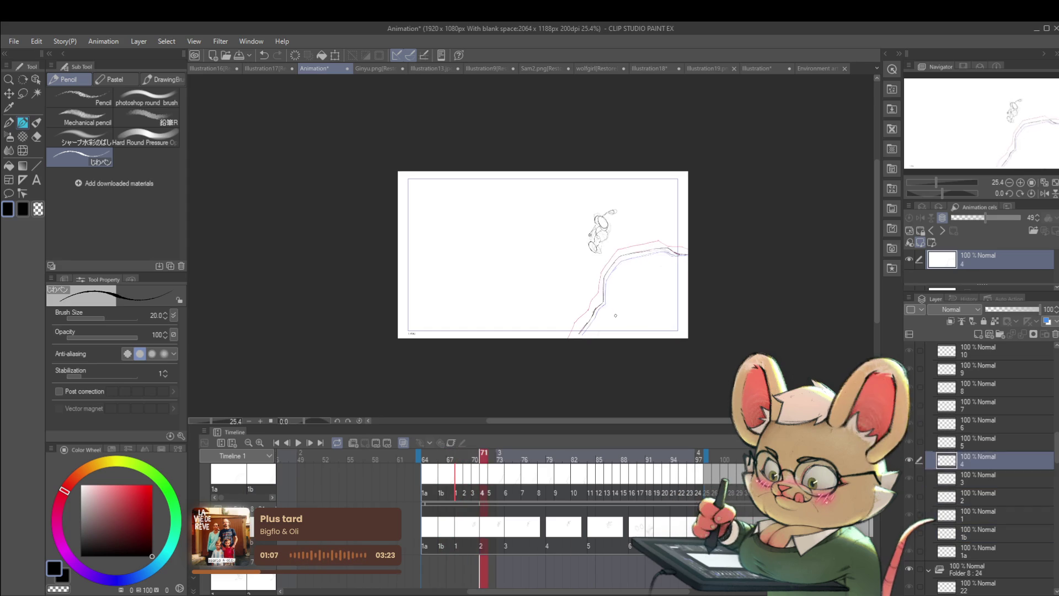
key(Right)
key(Right)
key(Left)
key(ctrl+z)
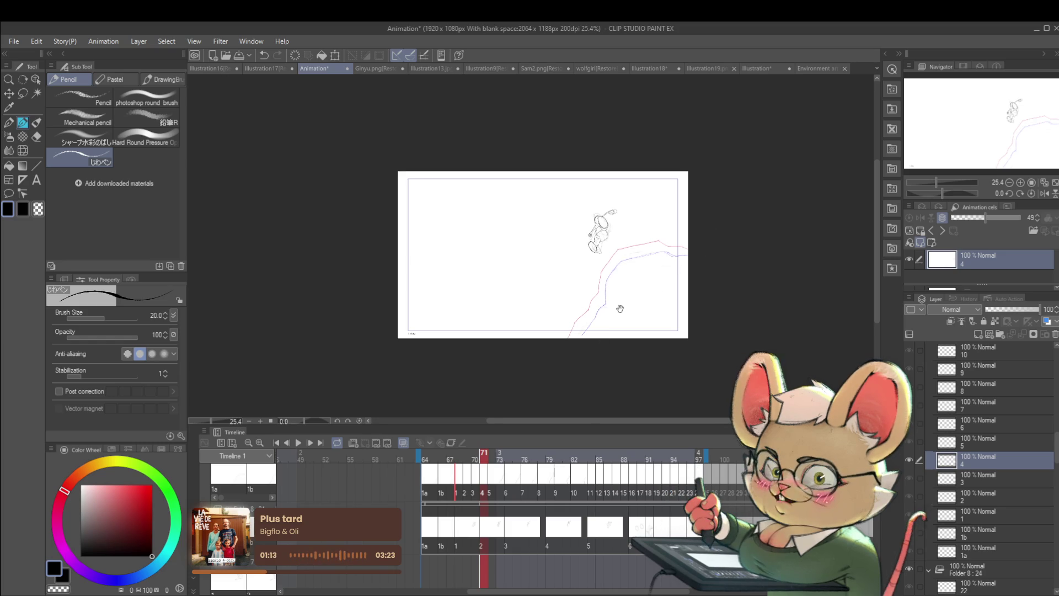
Zoom in and trace cel 4's ground line upward along the onion-skin guide.
drag(624, 302, 600, 346)
scroll(563, 367, up, 2)
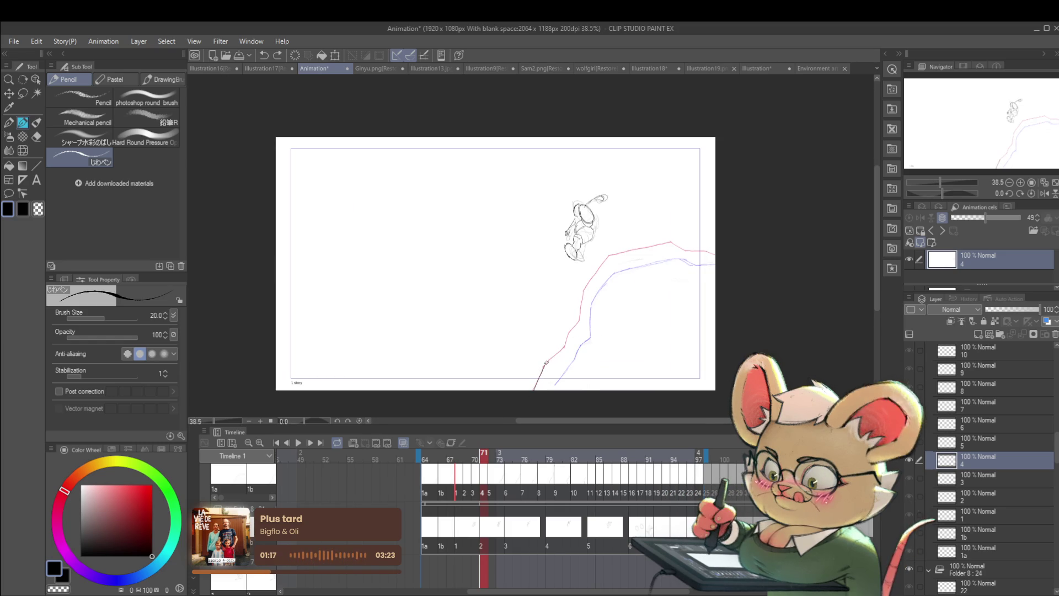
mouse_move(564, 347)
mouse_down()
mouse_move(567, 336)
mouse_move(564, 368)
mouse_move(567, 331)
mouse_move(561, 363)
mouse_move(581, 336)
mouse_move(640, 326)
mouse_move(573, 309)
mouse_up()
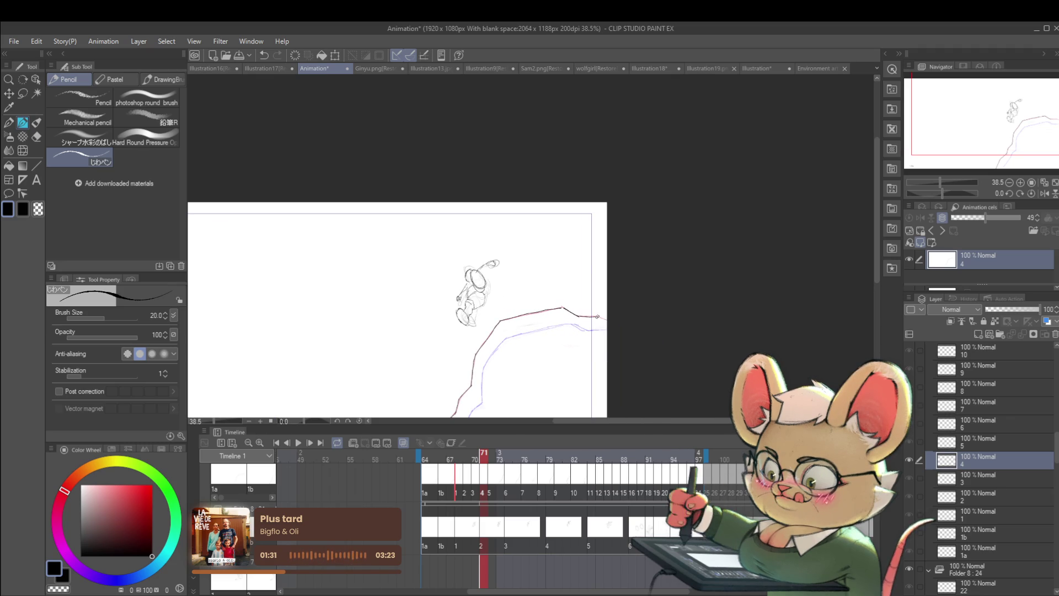
scroll(594, 316, down, 1)
scroll(594, 316, down, 1)
key(ctrl+t)
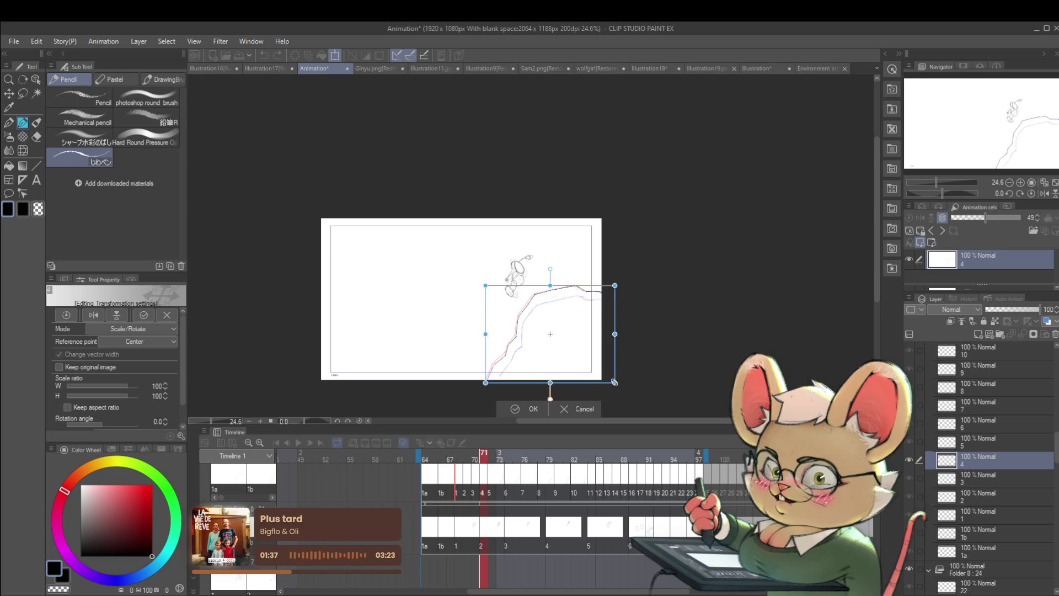
Nudge cel 4's 103%-scaled ground line slightly down, commit it, and compare with cel 5.
drag(597, 356, 597, 361)
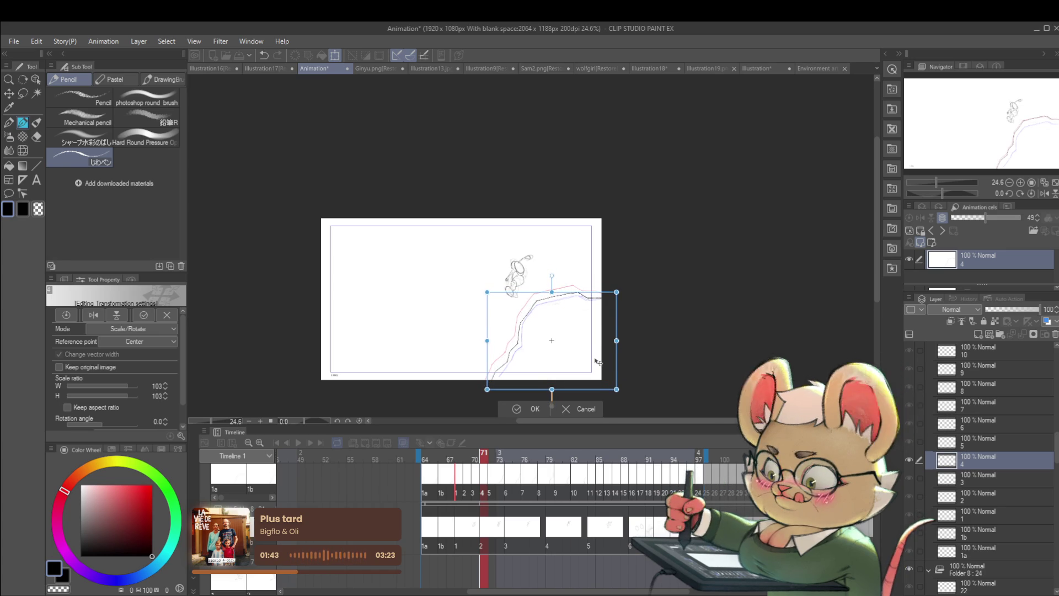
key(Return)
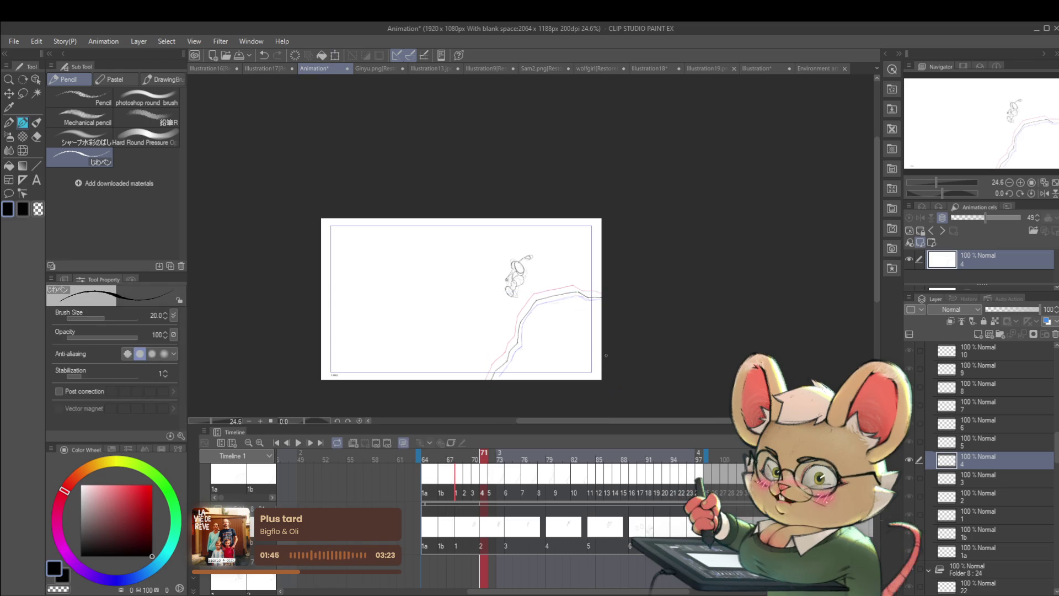
key(ctrl+Right)
key(ctrl+Left)
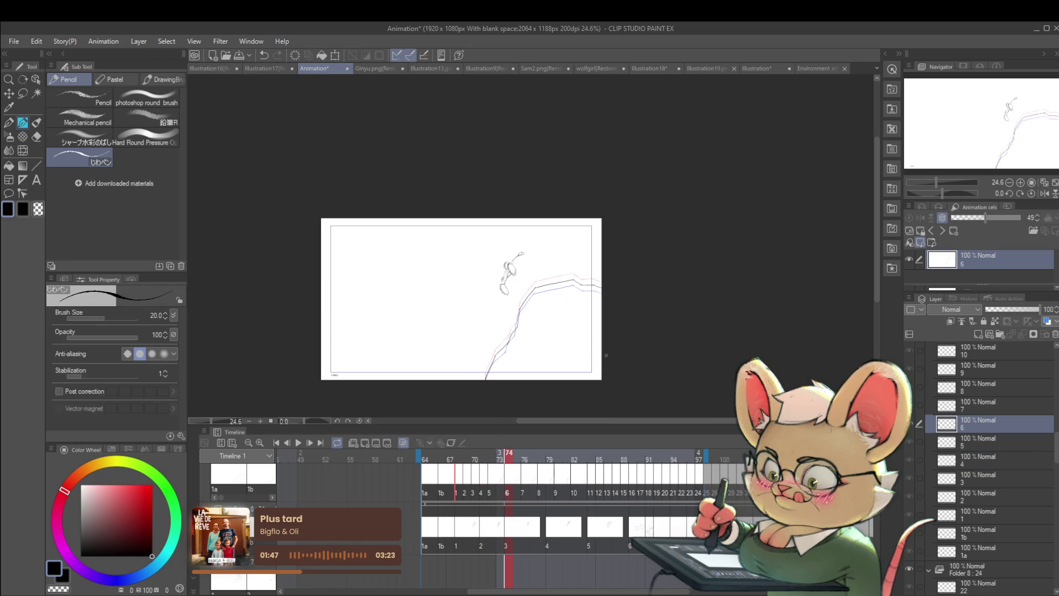
key(ctrl+Right)
key(ctrl+Left)
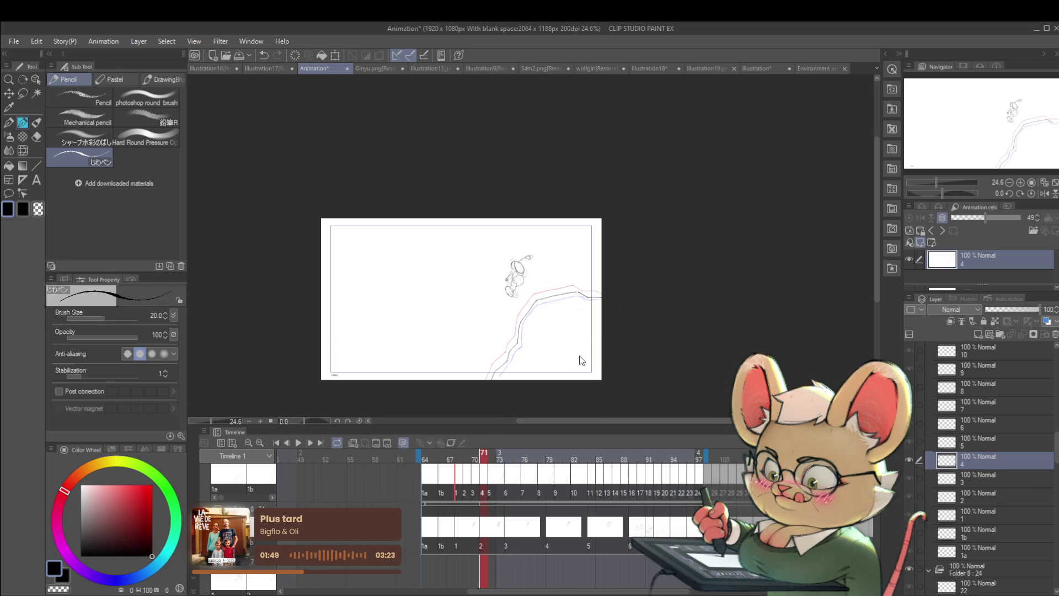
Re-apply a transform to cel 4's ground line and restore the unmirrored view.
key(ctrl+t)
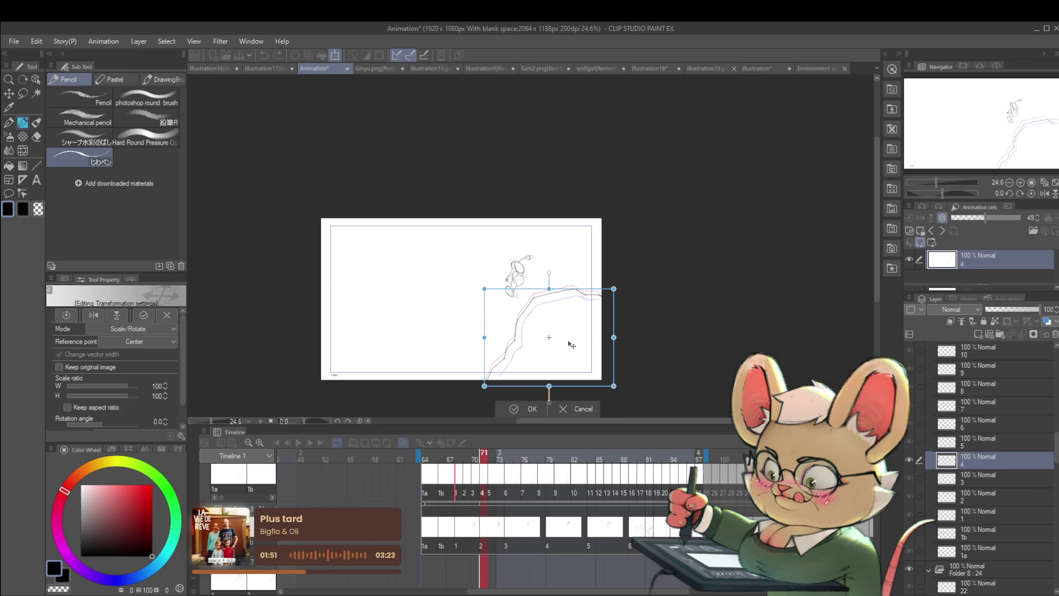
key(Return)
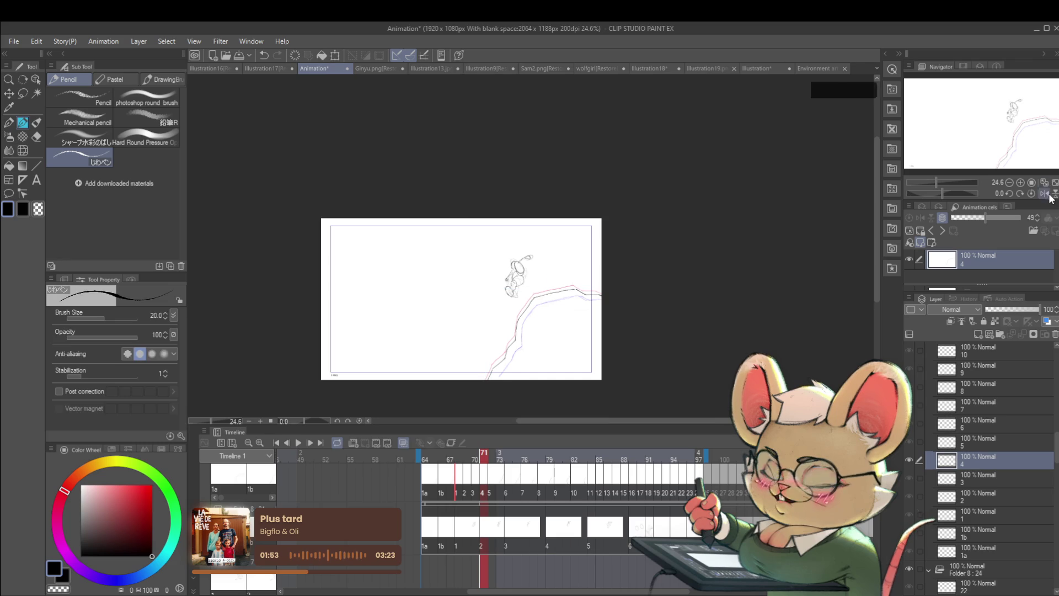
key(h)
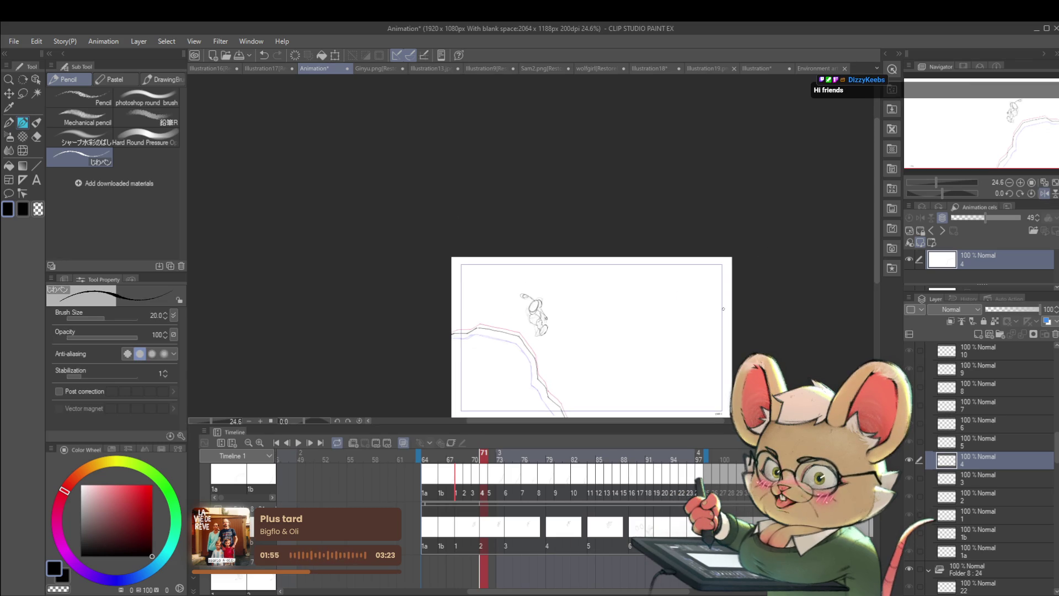
Move to cel 6 and apply a transform to its ground line.
key(Left)
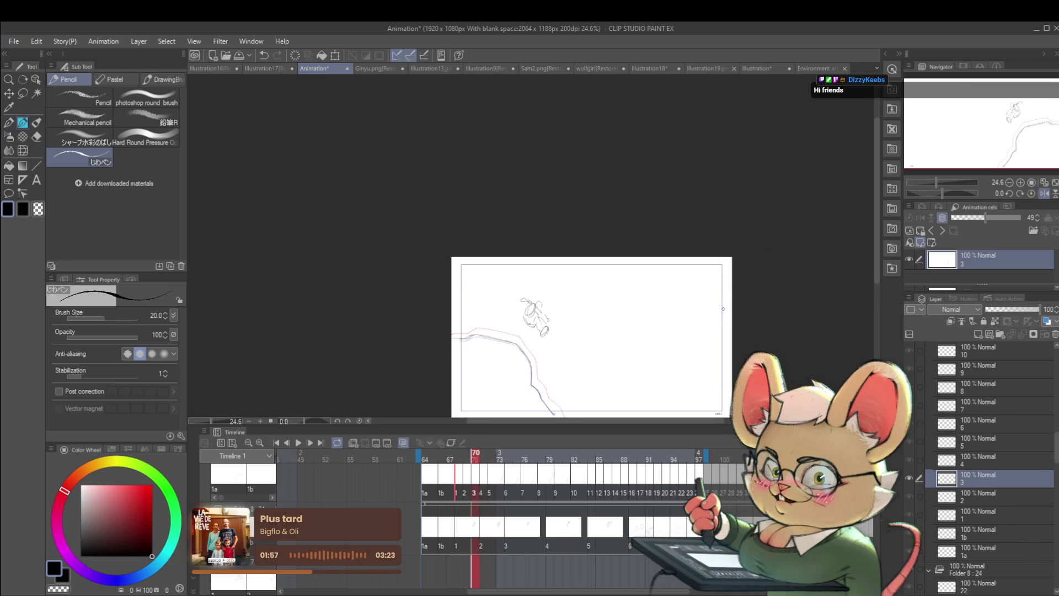
key(Right)
key(Right)
key(Right)
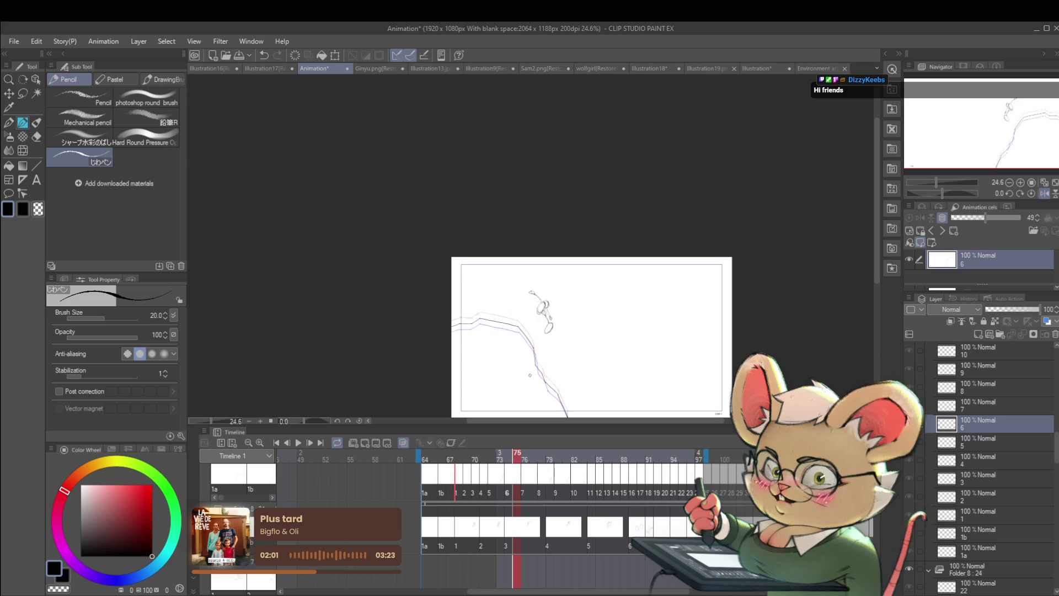
key(ctrl+t)
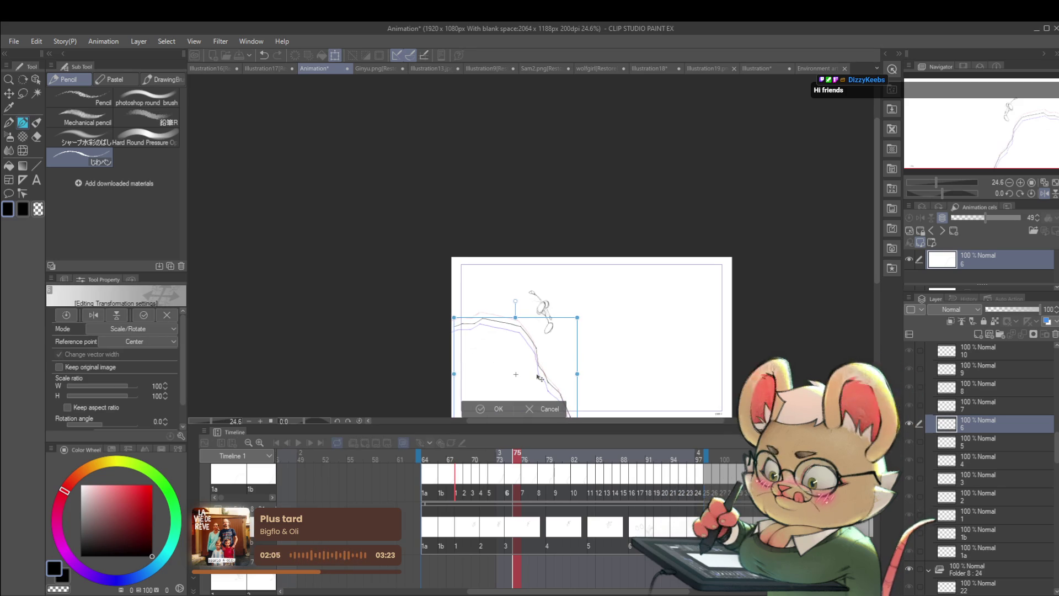
key(Return)
Flip back and forth through cels 3 to 7 to compare the ground lines.
key(ctrl+Left)
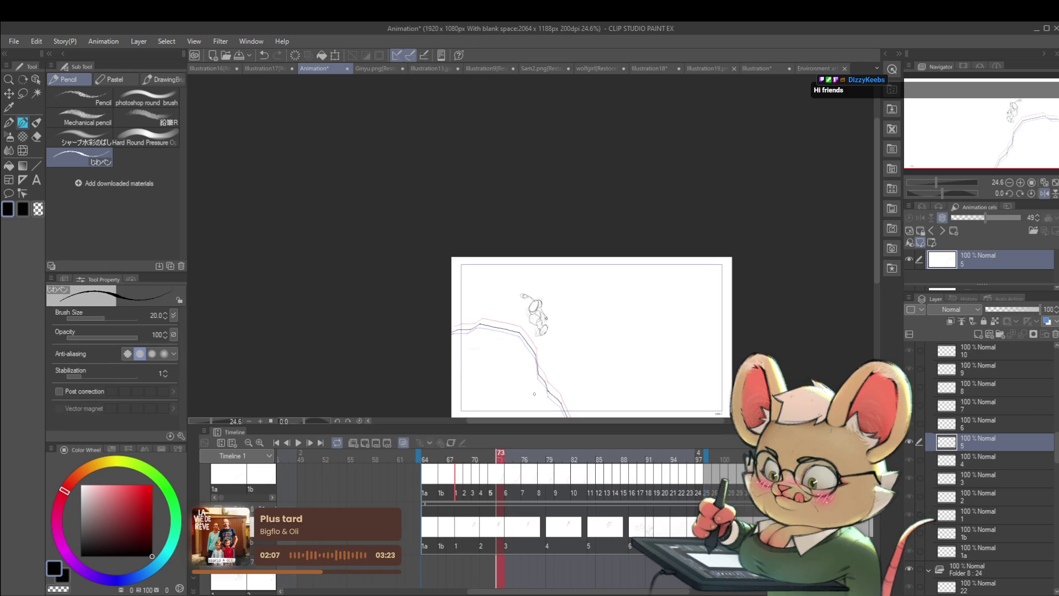
key(ctrl+Left)
key(ctrl+Right)
key(ctrl+Right)
key(ctrl+Right)
key(ctrl+Right)
key(ctrl+Right)
key(ctrl+Left)
key(ctrl+Left)
key(ctrl+Left)
key(ctrl+Left)
key(ctrl+Left)
key(ctrl+Left)
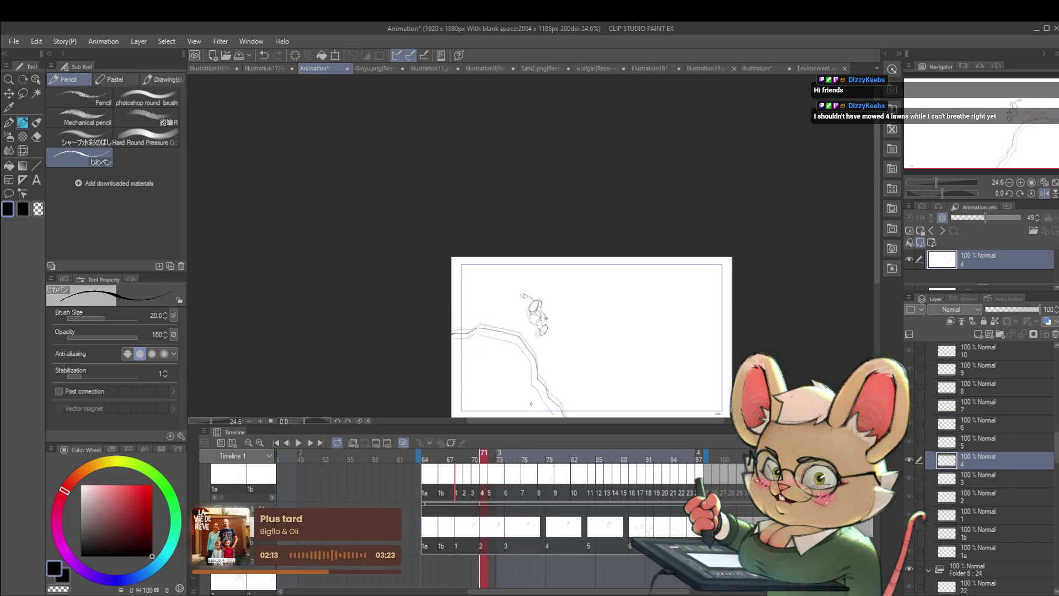
key(ctrl+Right)
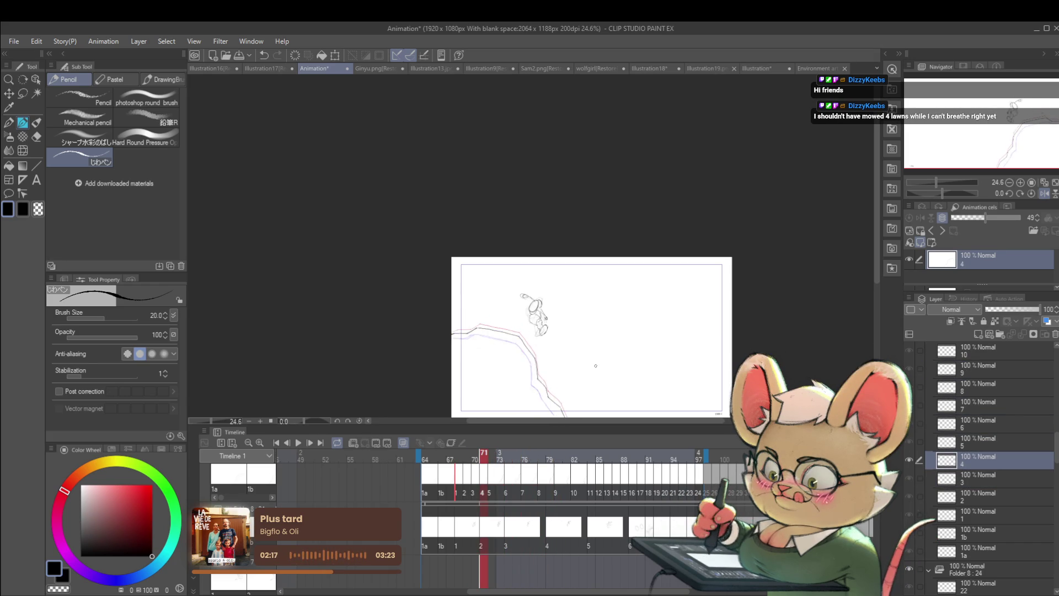
key(ctrl+Left)
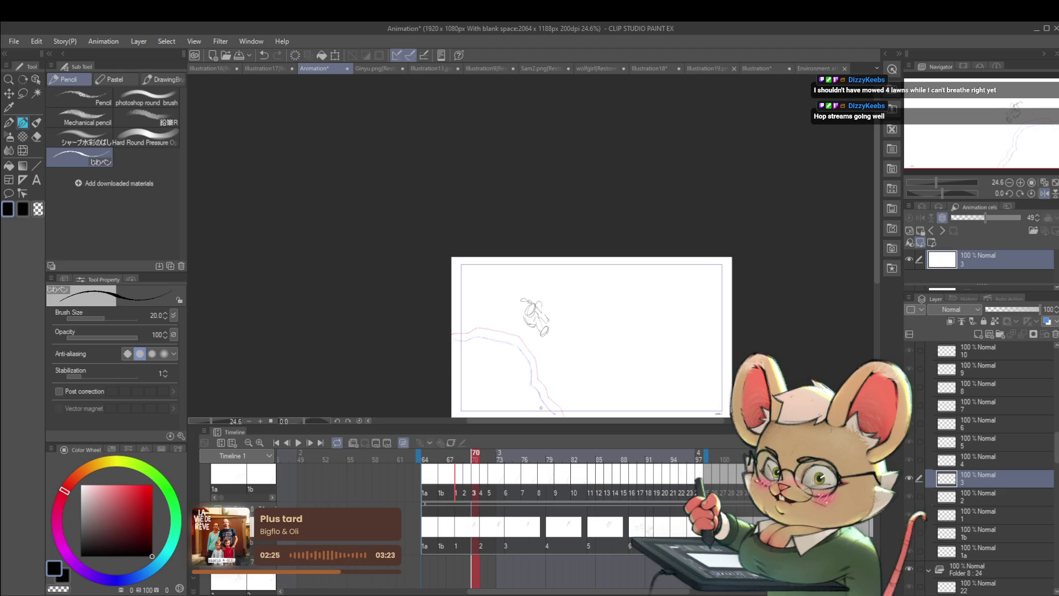
Mirror the view and trace cel 3's ground line along the red guide to its corner and down.
click(1044, 194)
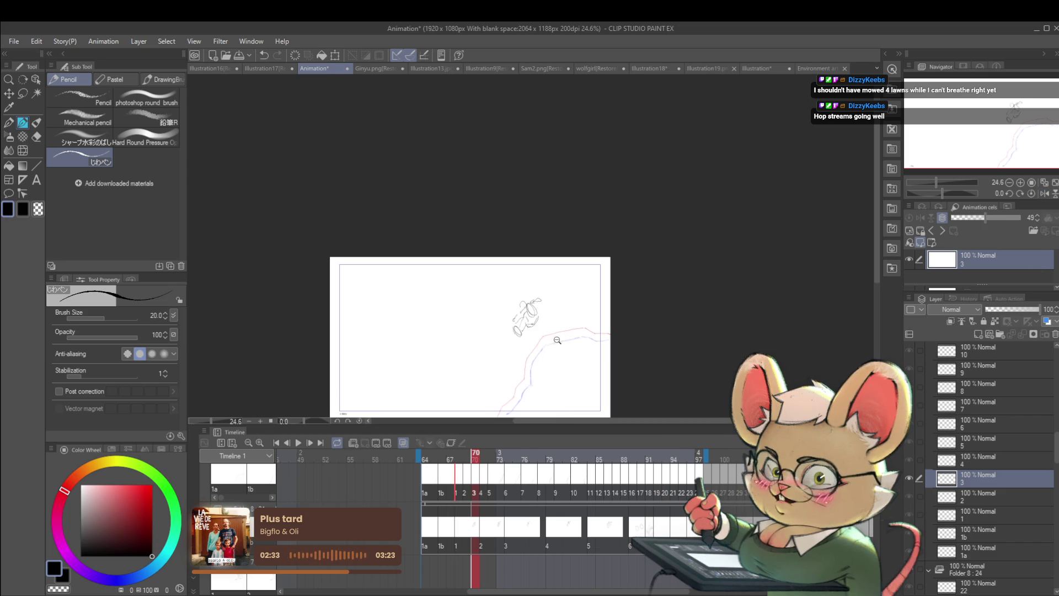
scroll(547, 346, up, 3)
drag(540, 348, 548, 327)
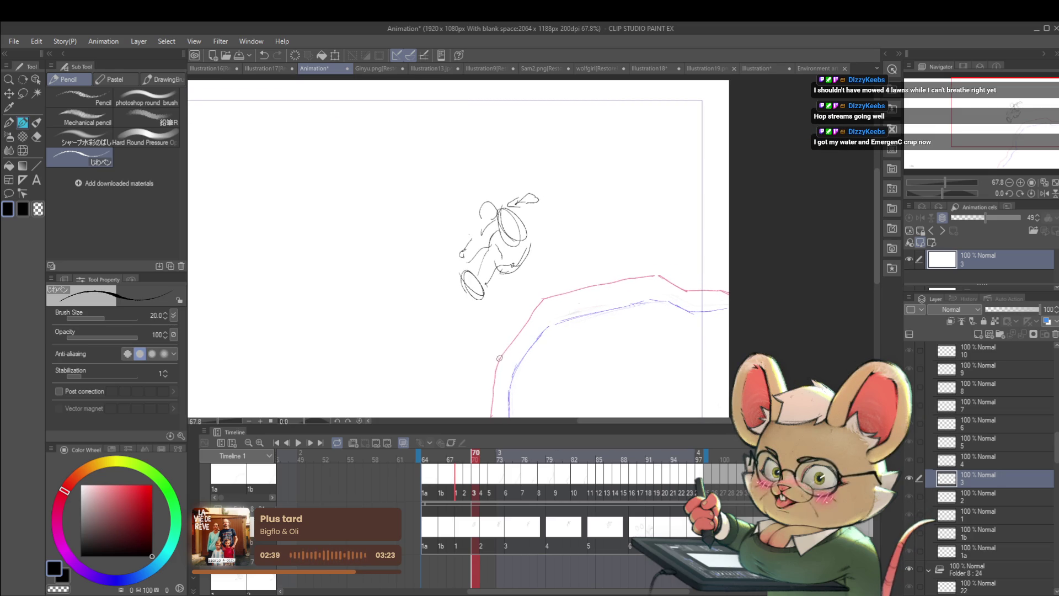
mouse_move(533, 312)
mouse_down()
mouse_move(542, 296)
mouse_move(585, 340)
mouse_move(690, 319)
mouse_up()
drag(704, 387, 519, 359)
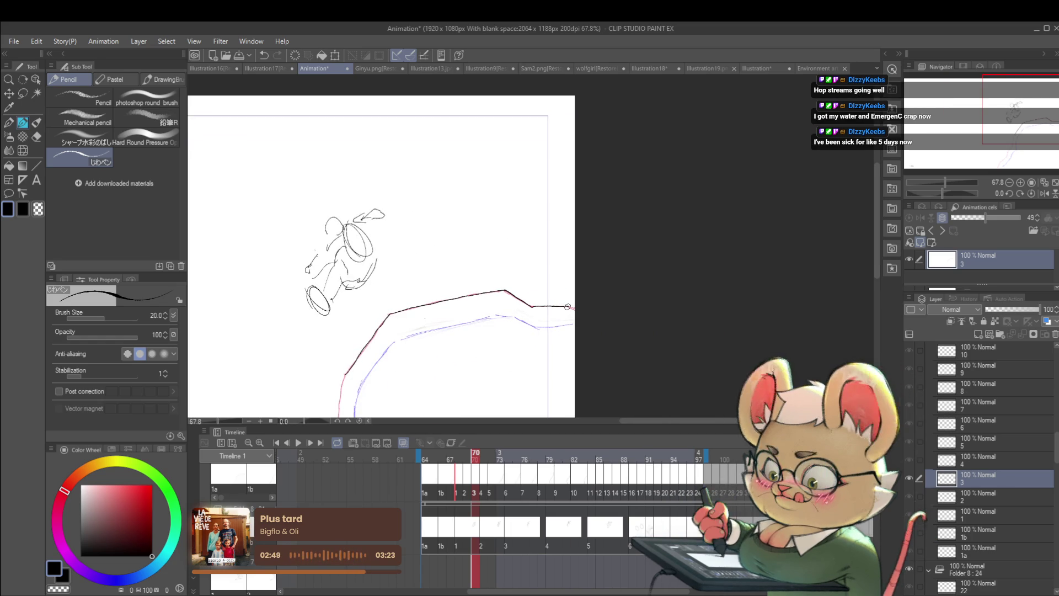
drag(528, 283, 678, 158)
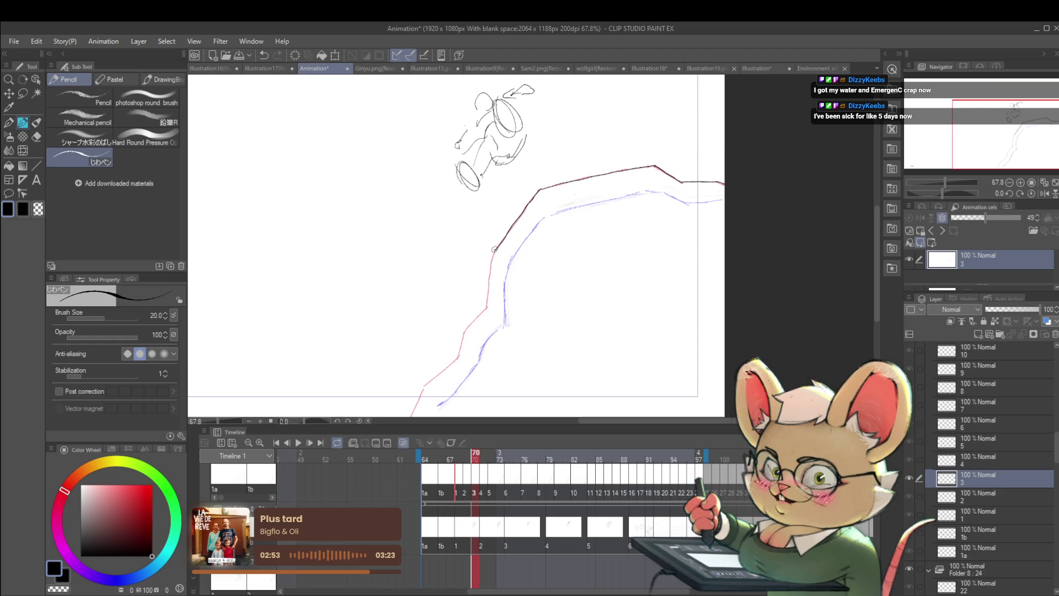
mouse_move(488, 293)
mouse_down()
mouse_move(487, 307)
mouse_move(538, 251)
mouse_move(495, 292)
mouse_up()
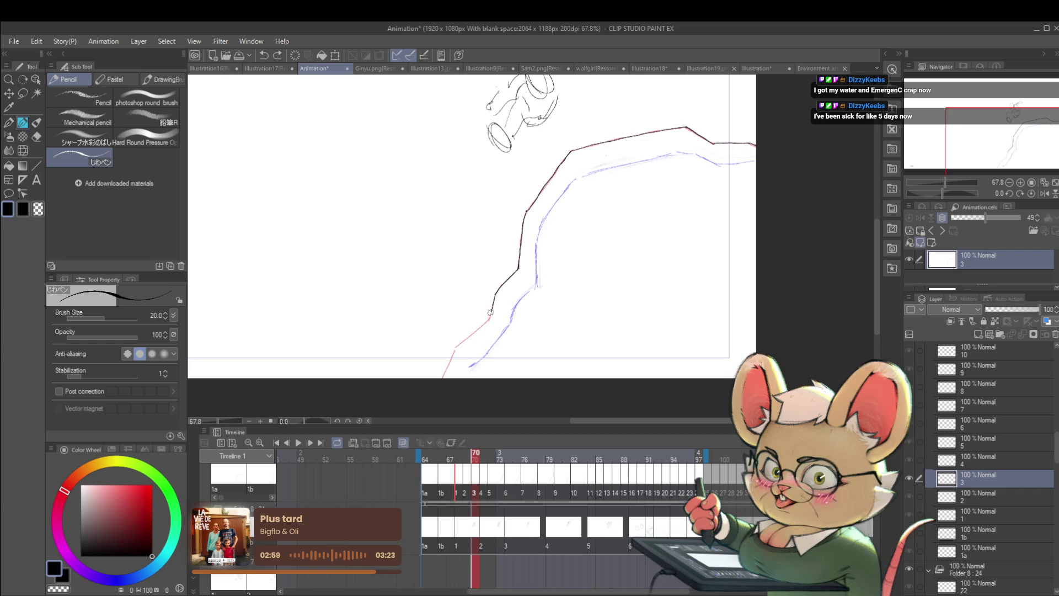
mouse_move(491, 311)
mouse_down()
mouse_move(540, 270)
mouse_move(506, 302)
mouse_up()
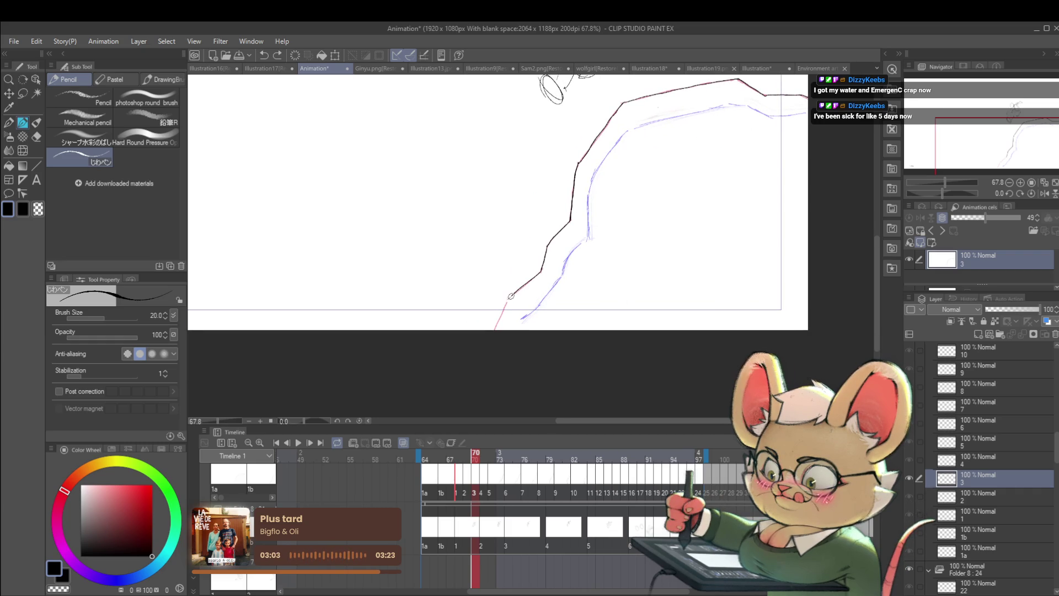
scroll(502, 312, down, 3)
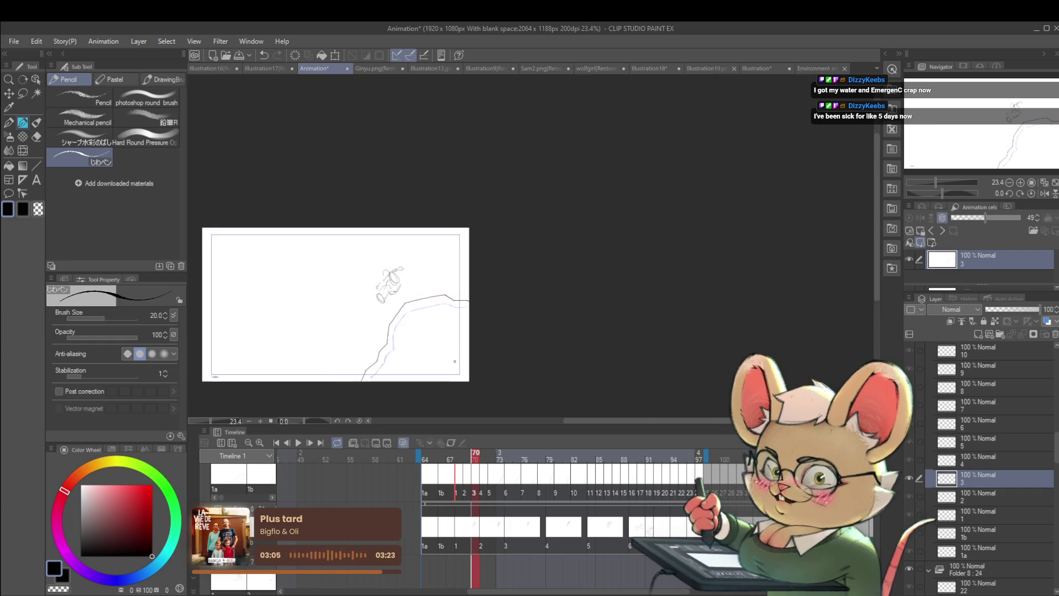
Nudge cel 3's new ground line slightly down-right, then step through neighbouring frames.
key(ctrl+t)
drag(460, 284, 463, 288)
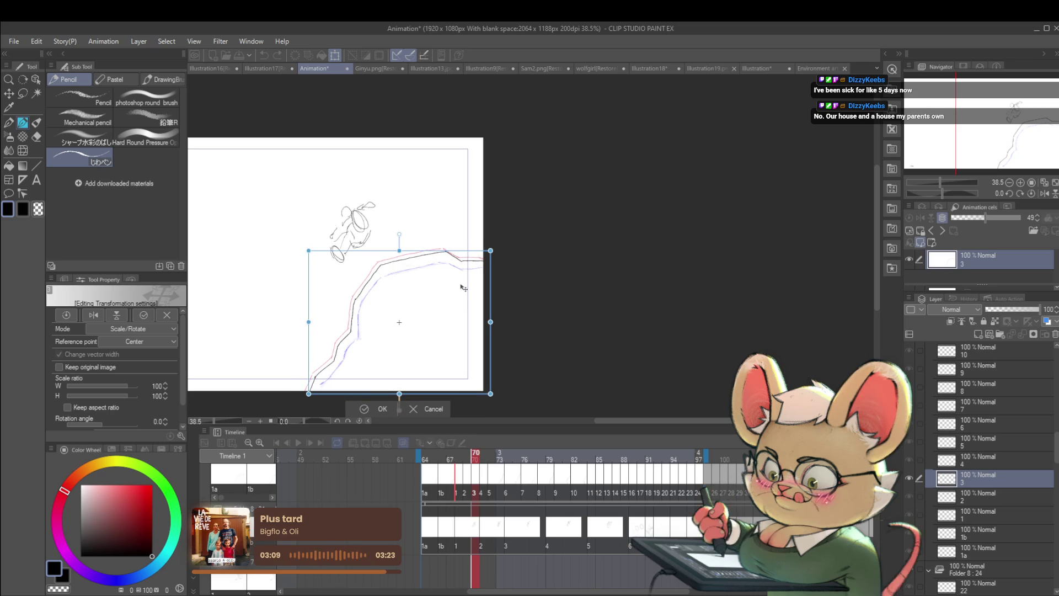
key(Return)
key(Right)
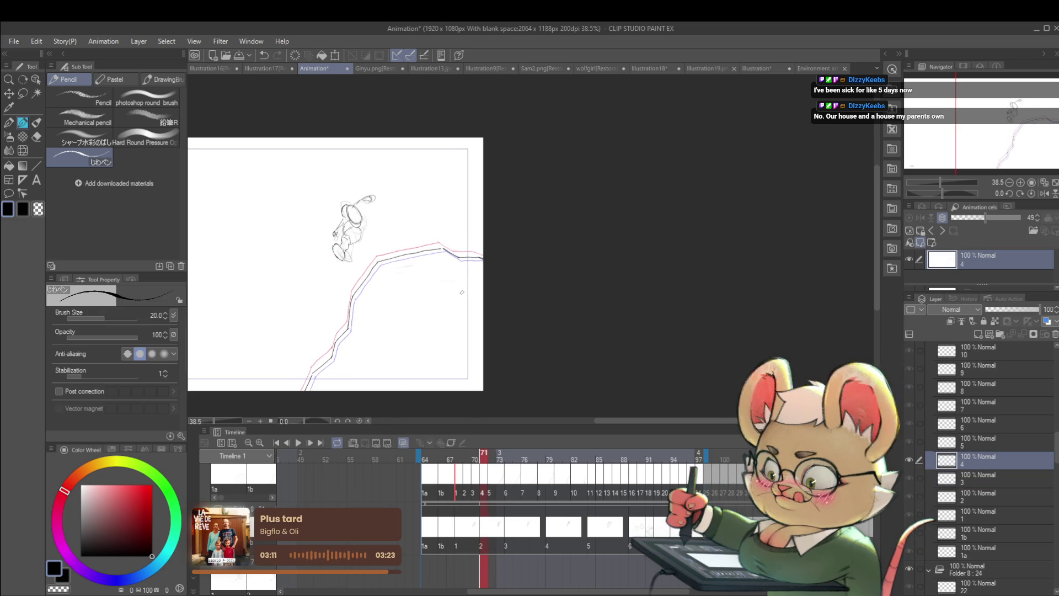
key(Right)
key(Right)
key(Left)
key(Left)
key(Left)
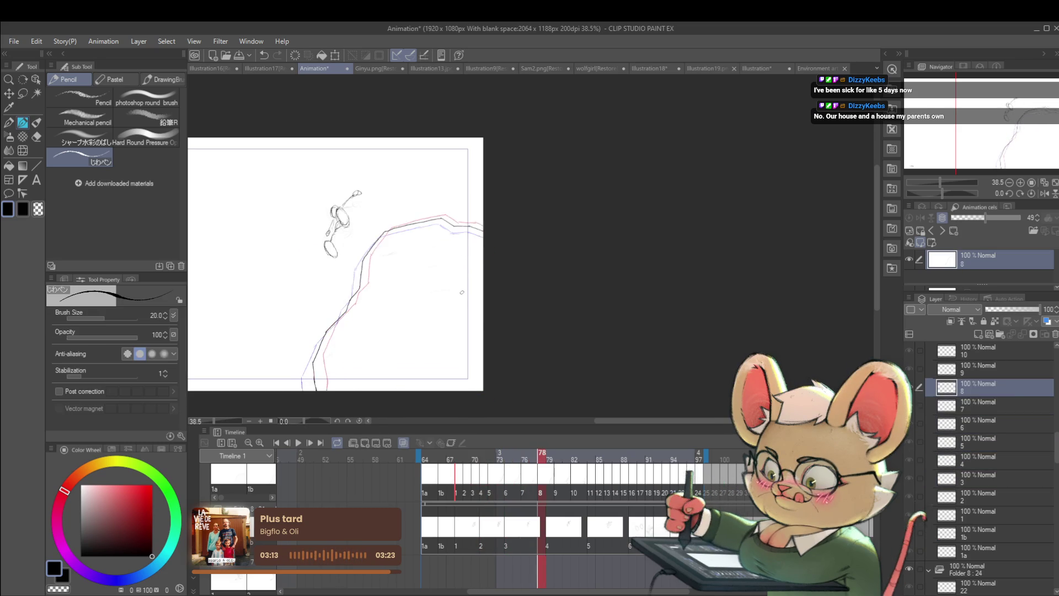
Go to cel 2 and frame its cliff area for tracing.
key(Left)
key(Left)
key(Left)
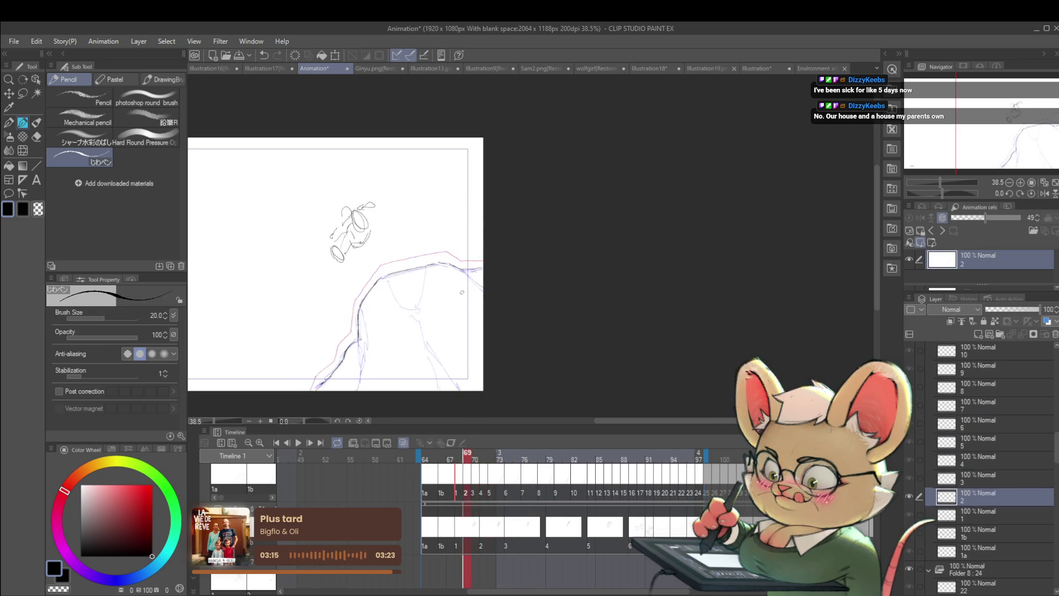
key(Right)
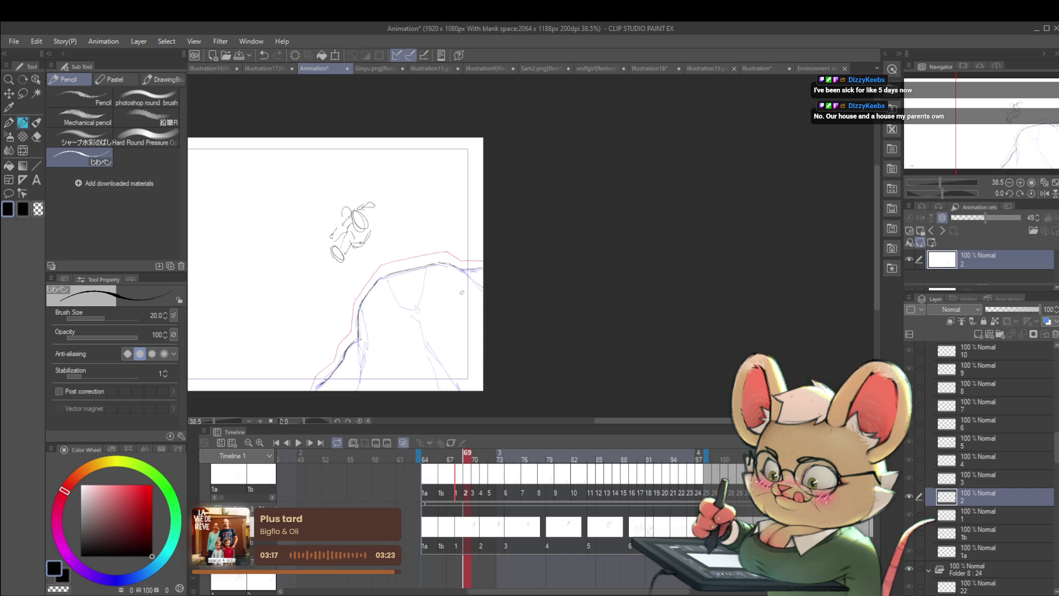
drag(352, 346, 373, 344)
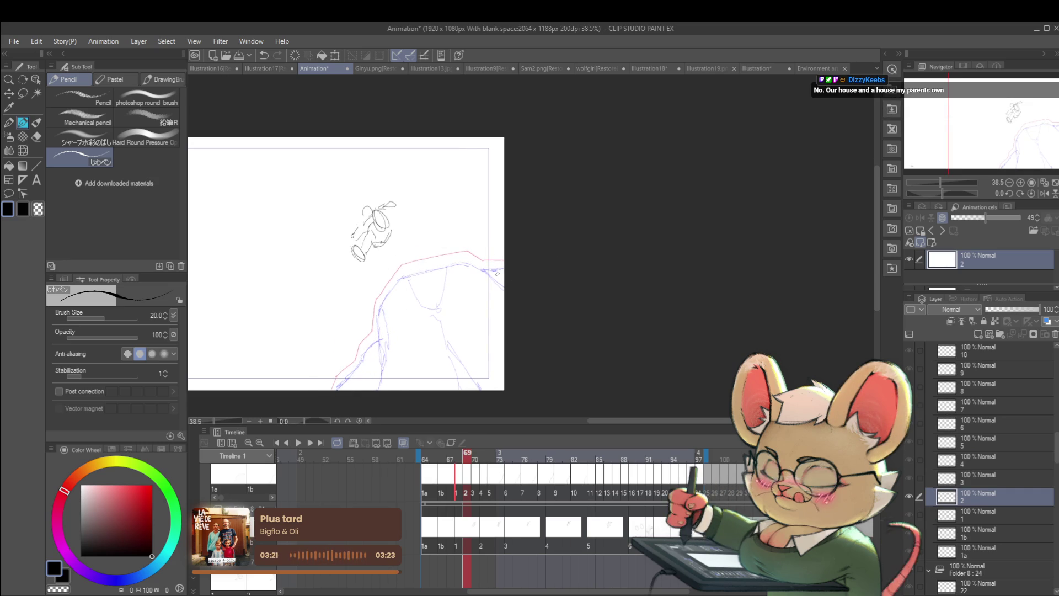
scroll(364, 358, up, 2)
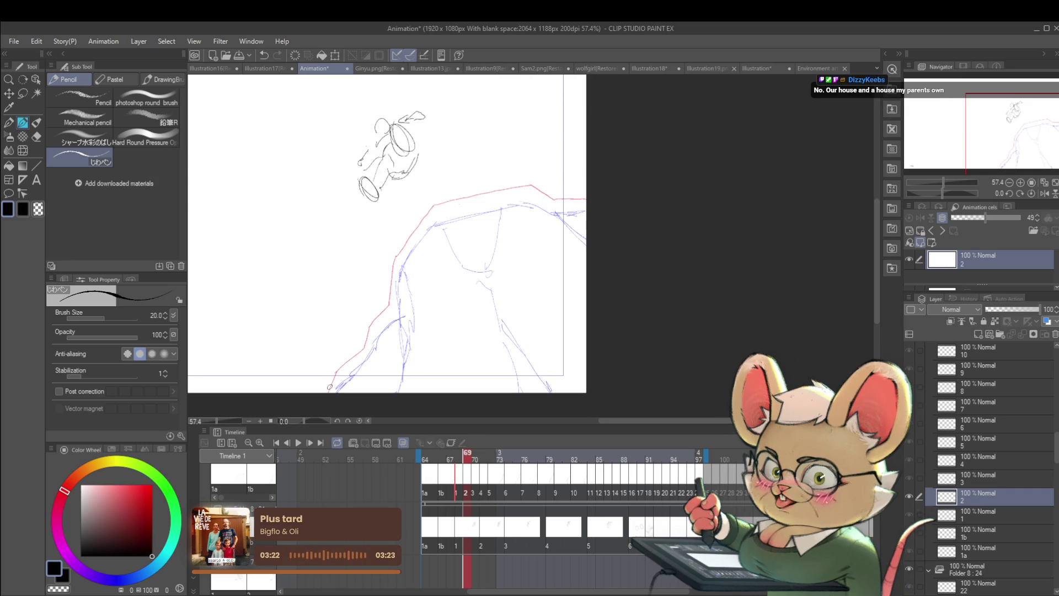
scroll(337, 374, down, 2)
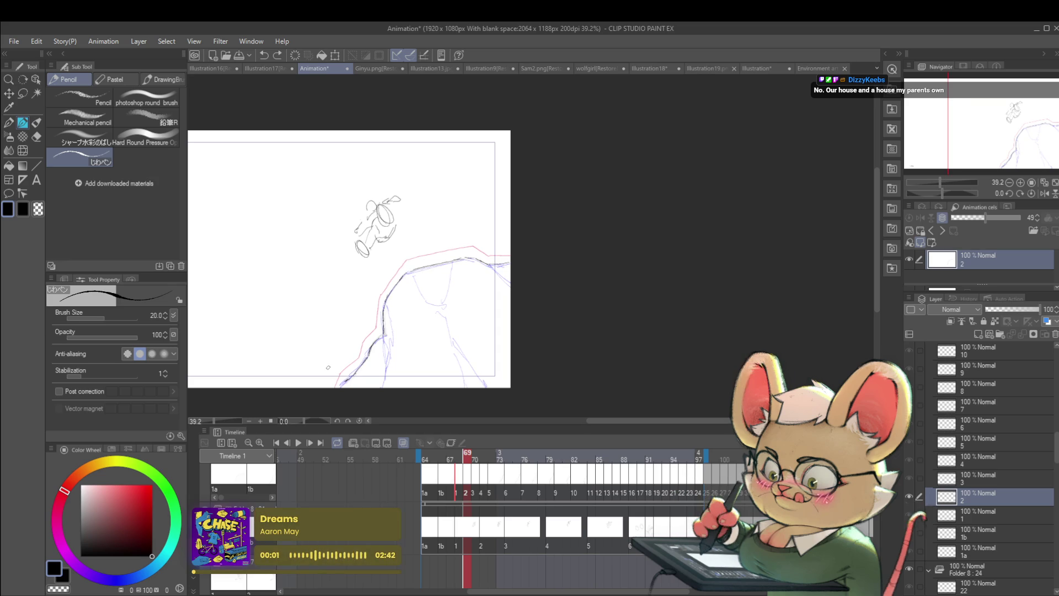
scroll(324, 389, up, 3)
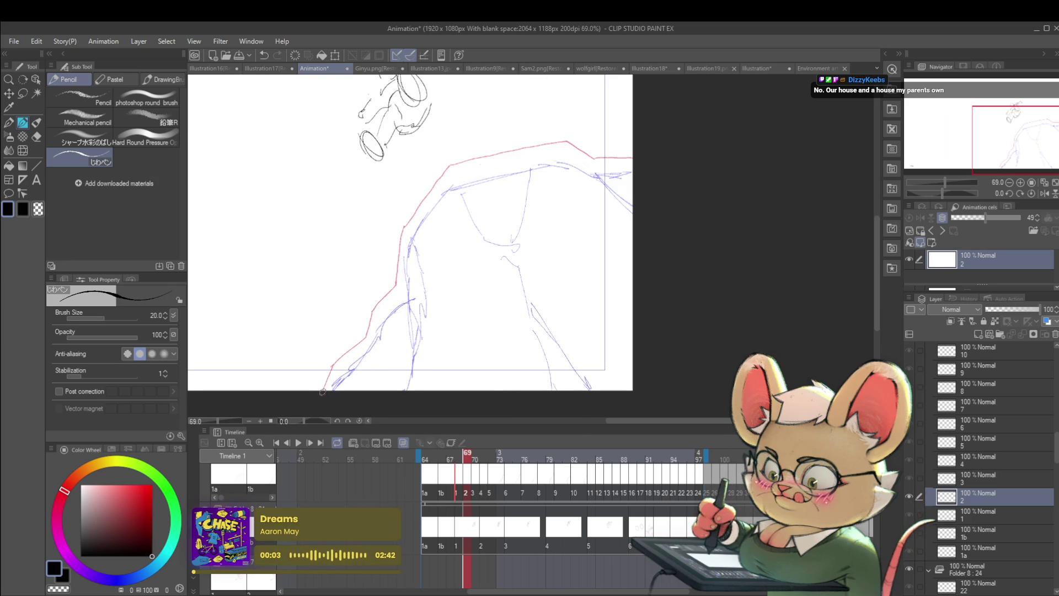
scroll(431, 323, down, 2)
scroll(366, 343, up, 3)
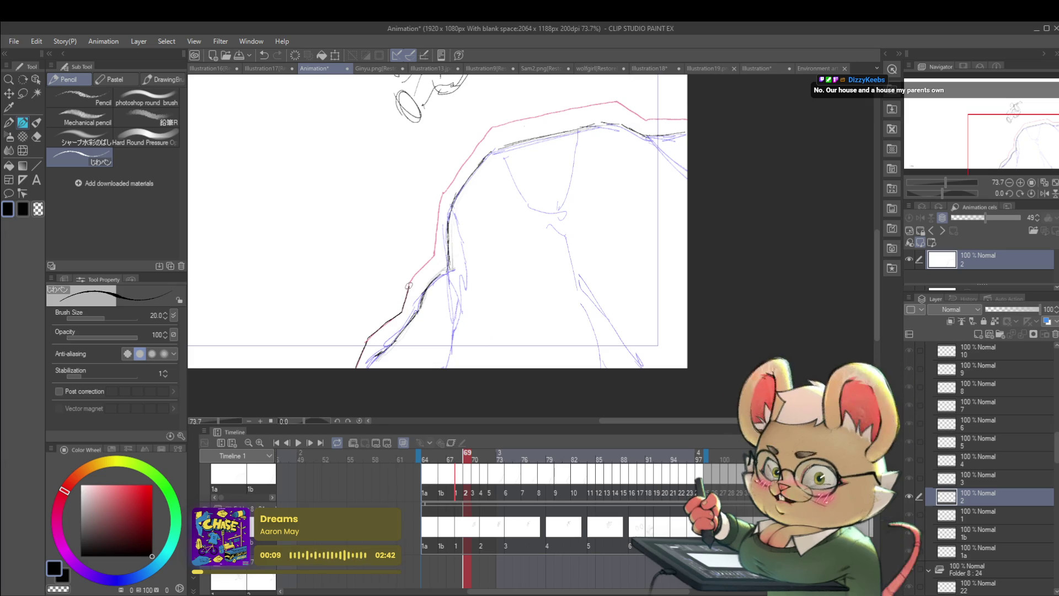
Trace cel 2's ground line up the cliff and down the ridge's right end along the red guide.
drag(401, 313, 413, 279)
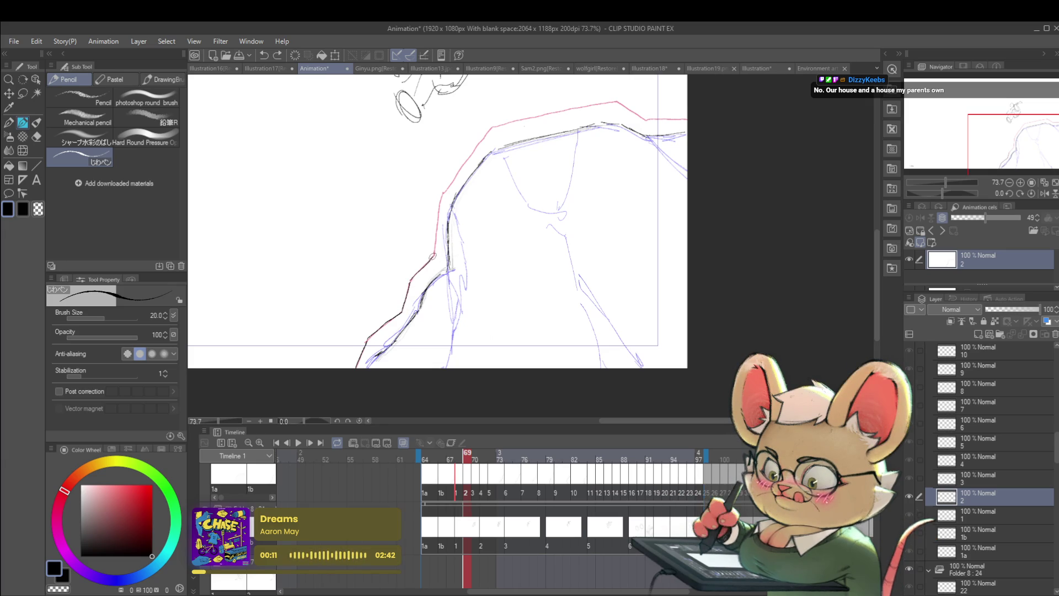
drag(457, 248, 410, 314)
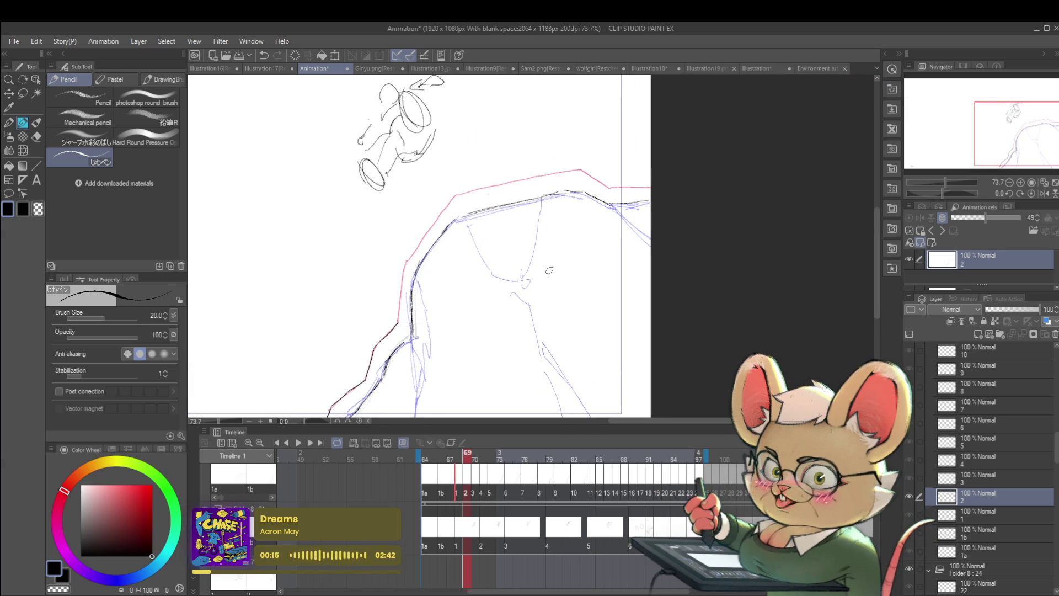
drag(554, 304, 565, 326)
mouse_move(408, 345)
mouse_down()
mouse_move(413, 306)
mouse_move(376, 373)
mouse_move(424, 308)
mouse_move(398, 309)
mouse_move(468, 294)
mouse_up()
drag(530, 269, 489, 287)
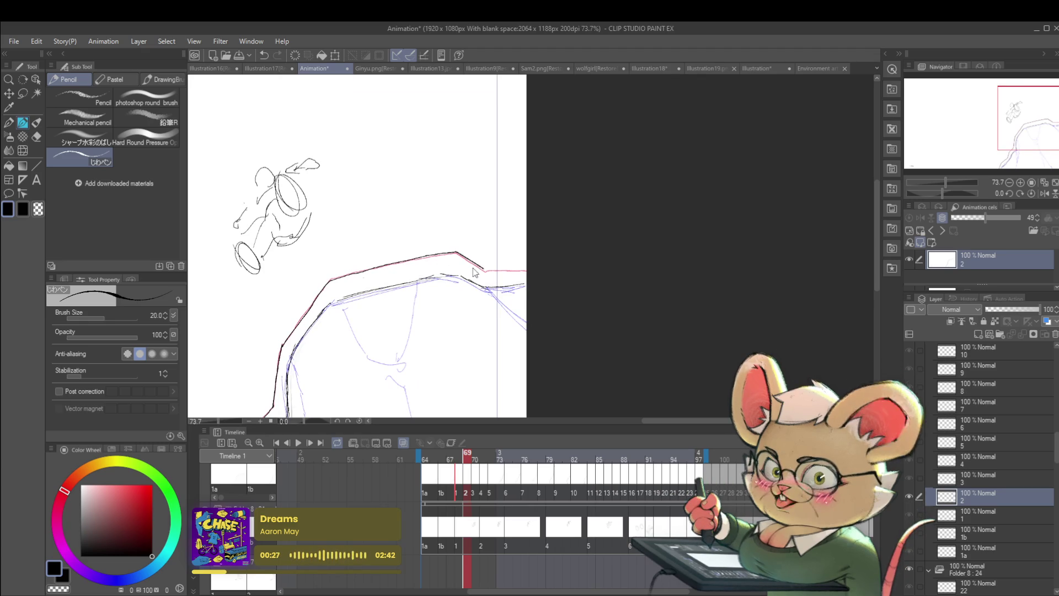
drag(457, 254, 482, 269)
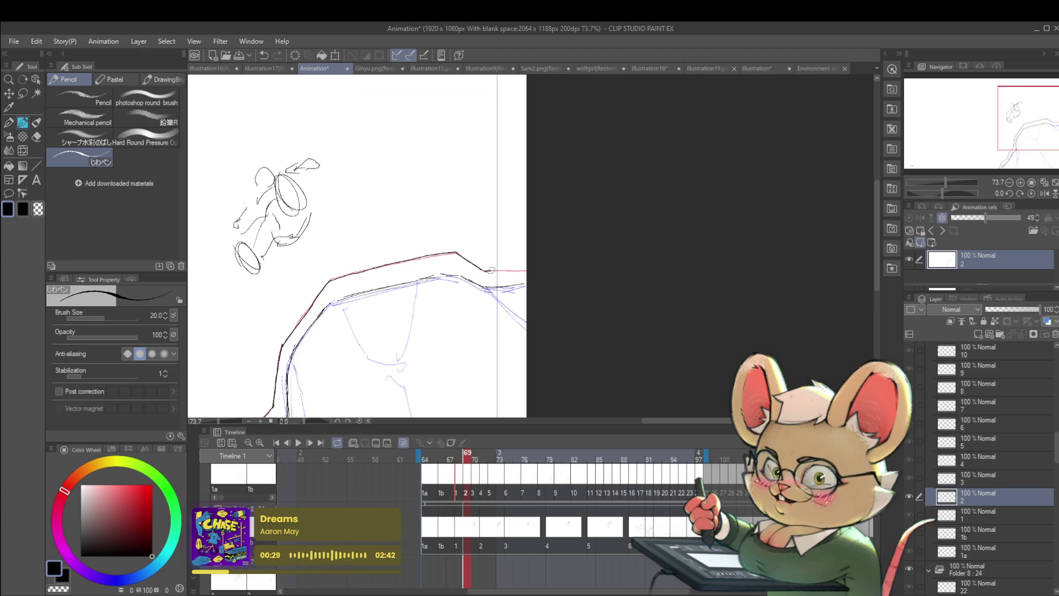
scroll(527, 271, down, 3)
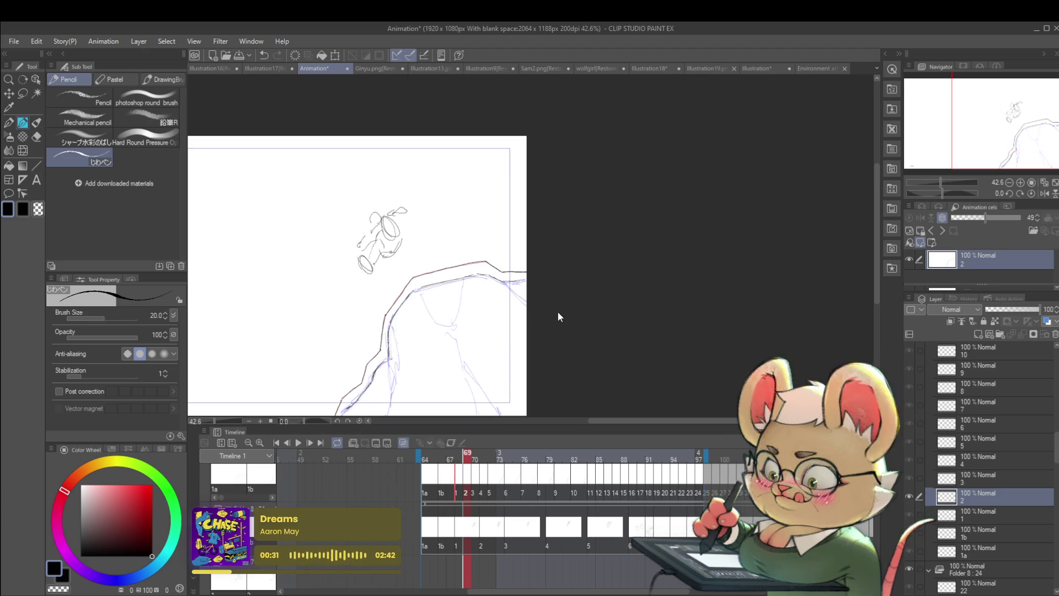
Shift cel 2's cliff lines slightly down and commit the transform.
key(ctrl+t)
key(Return)
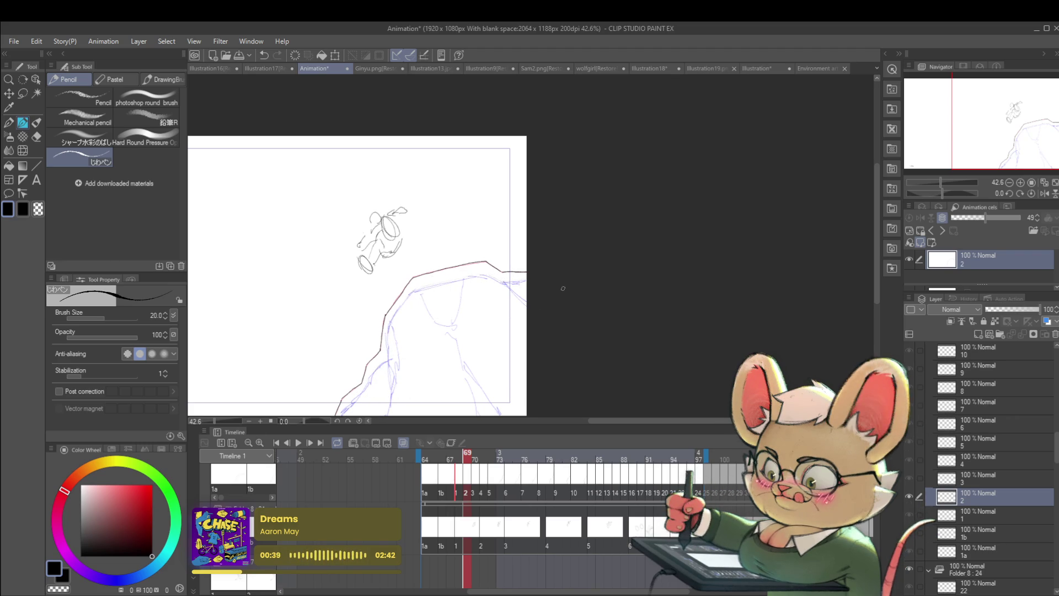
key(ctrl+t)
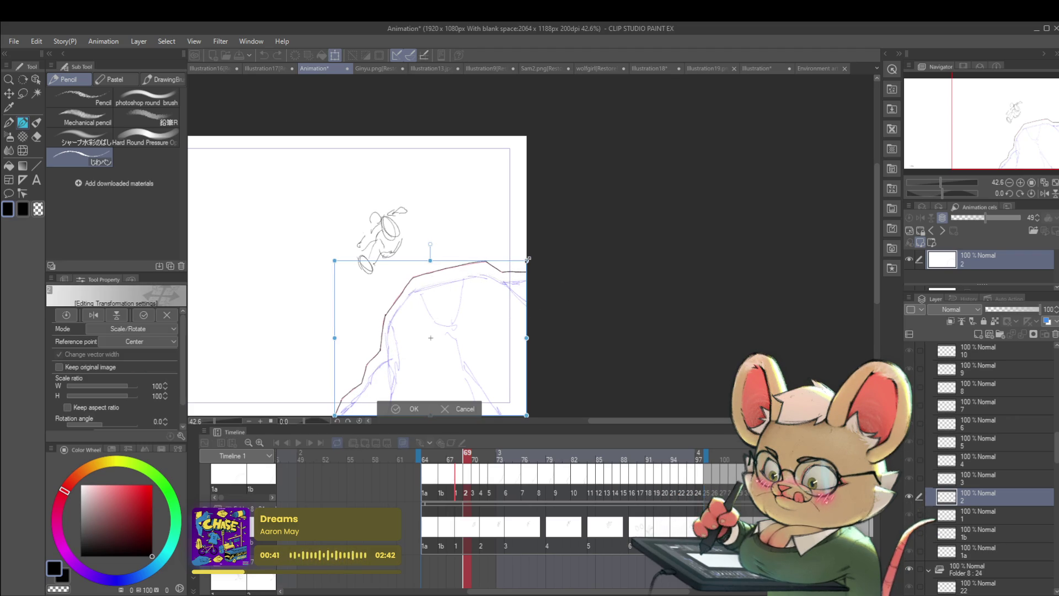
drag(516, 285, 517, 289)
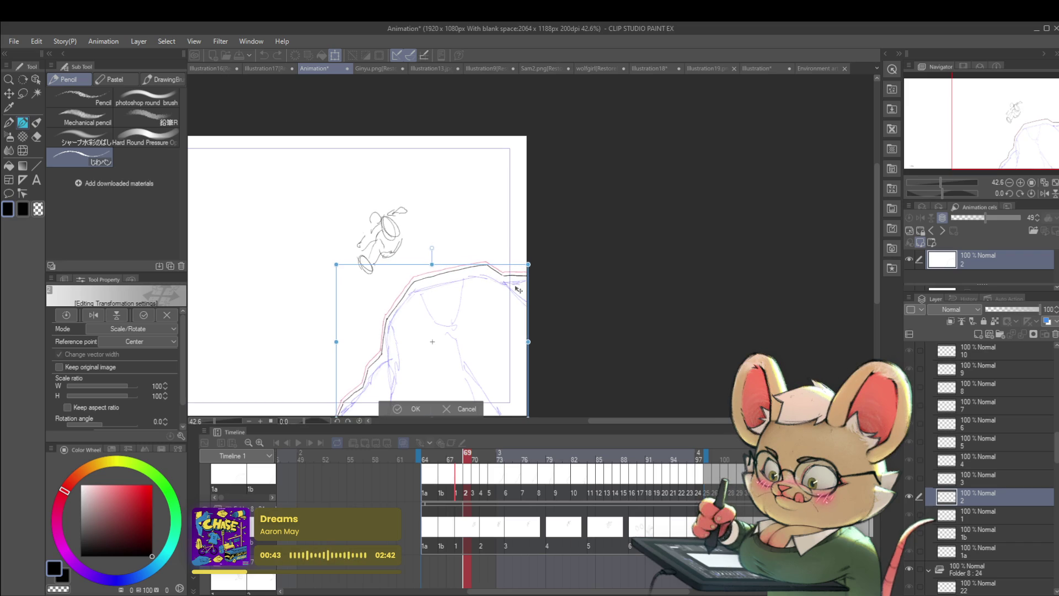
drag(518, 290, 521, 297)
key(Return)
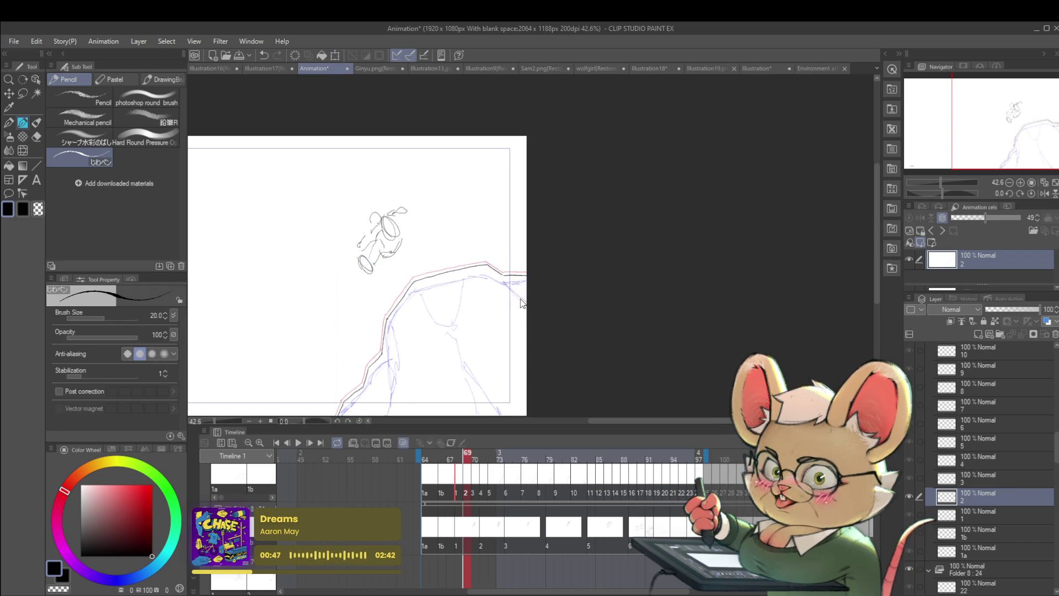
On cel 1, undo to remove the old cliff line, then play the animation back mirrored.
scroll(522, 327, down, 1)
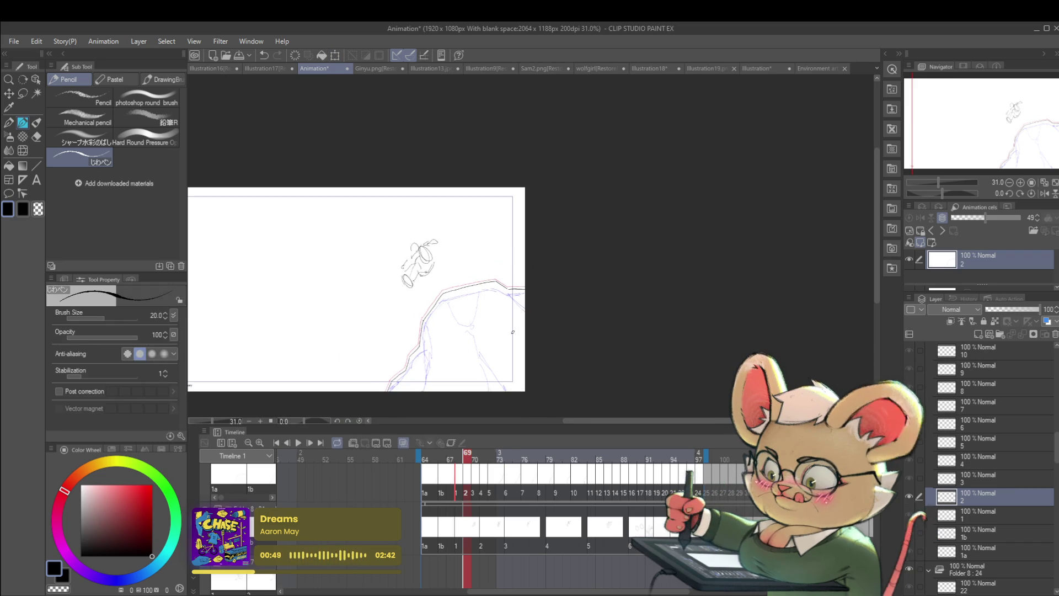
key(ctrl+Left)
scroll(444, 343, up, 1)
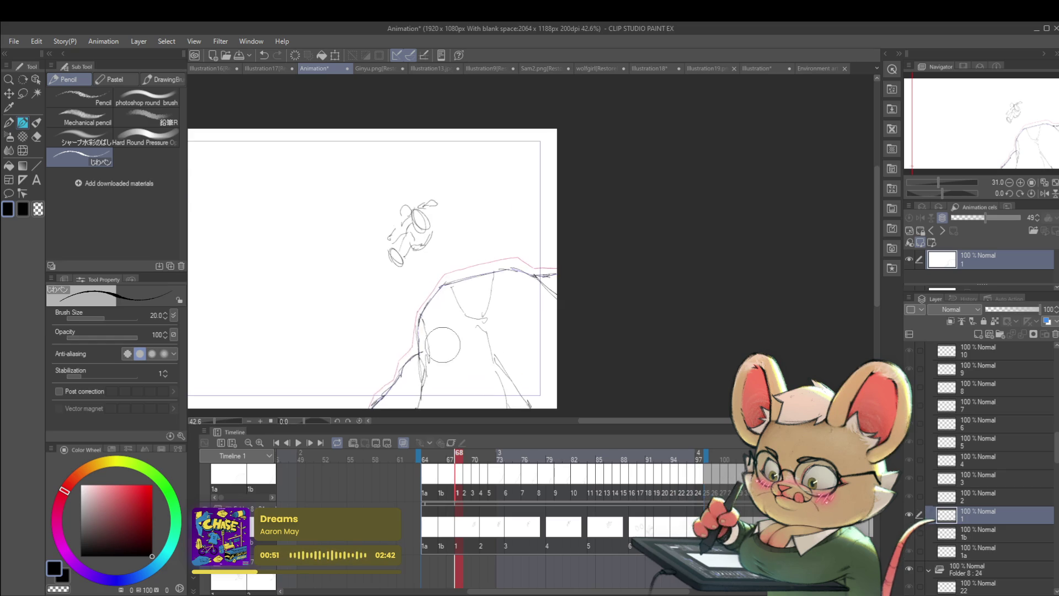
key(ctrl+z)
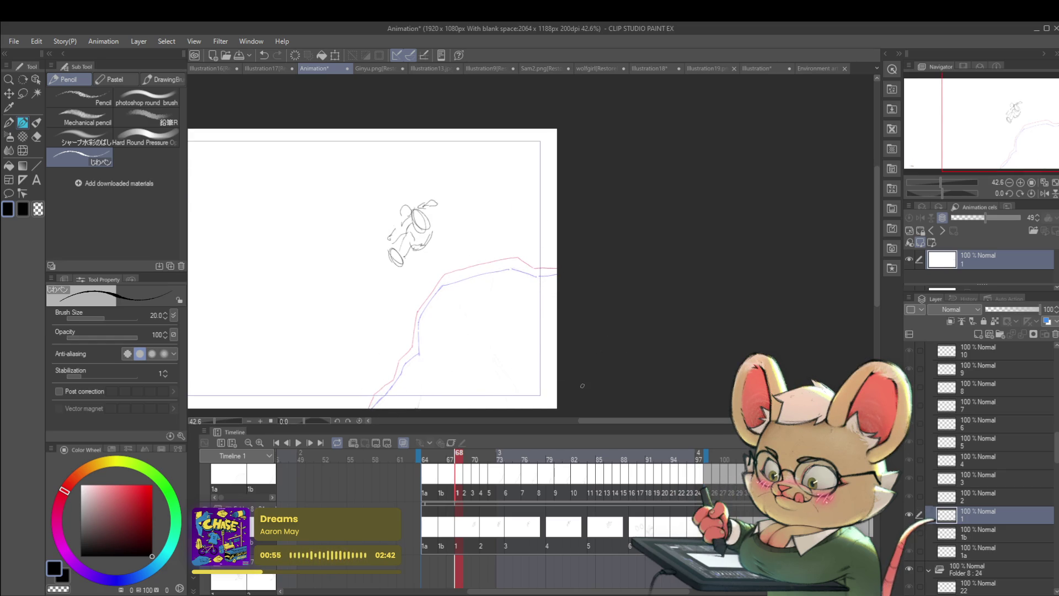
click(298, 443)
scroll(631, 258, down, 1)
scroll(632, 258, down, 1)
click(1046, 193)
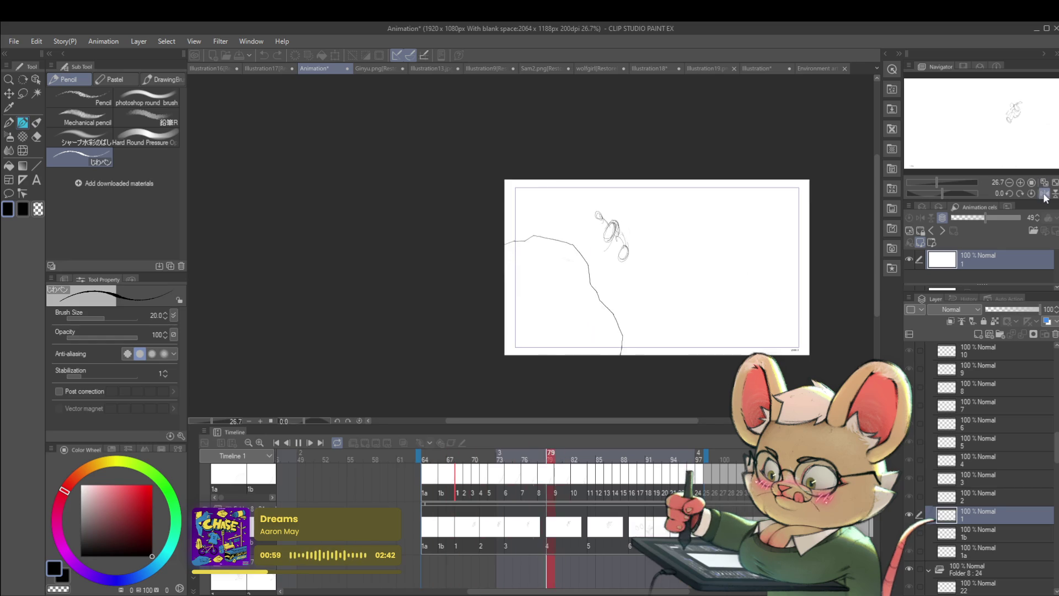
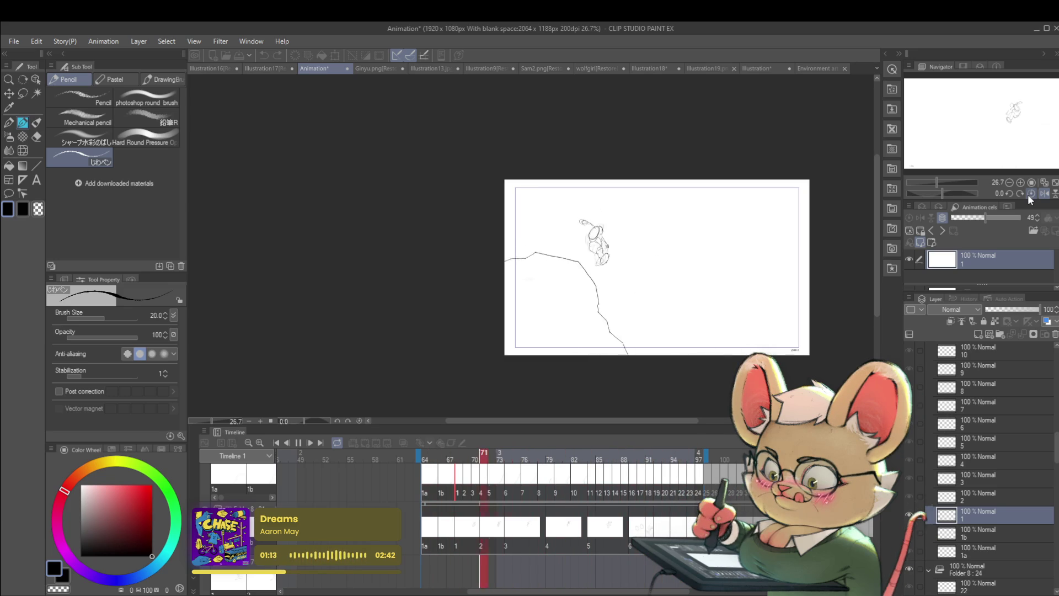
Stop playback, step to cel 1 at frame 68, and zoom in on the figure sketch.
click(299, 443)
click(428, 497)
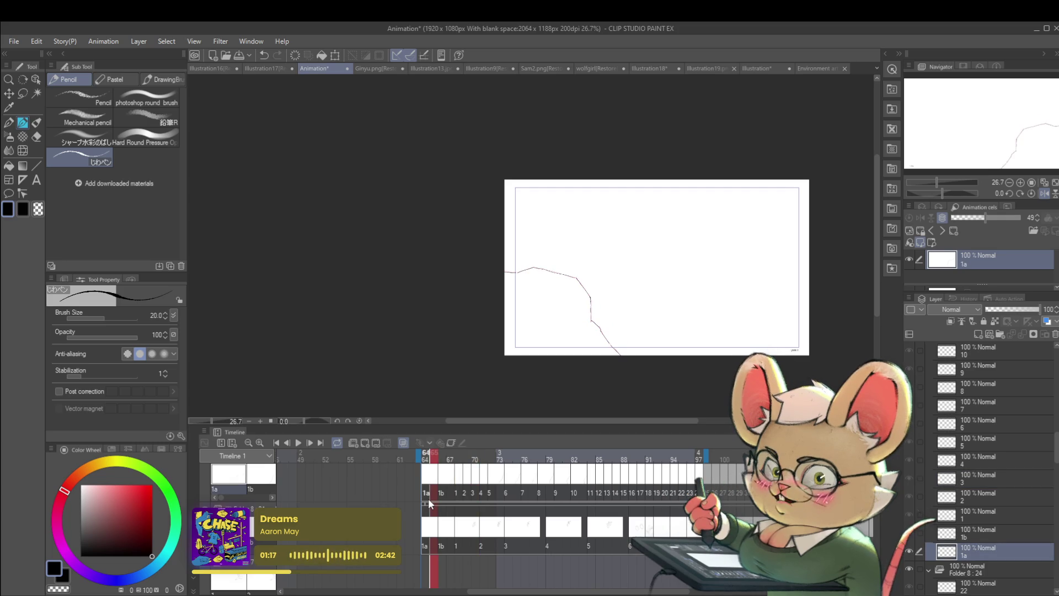
key(Right)
key(Right)
key(Right)
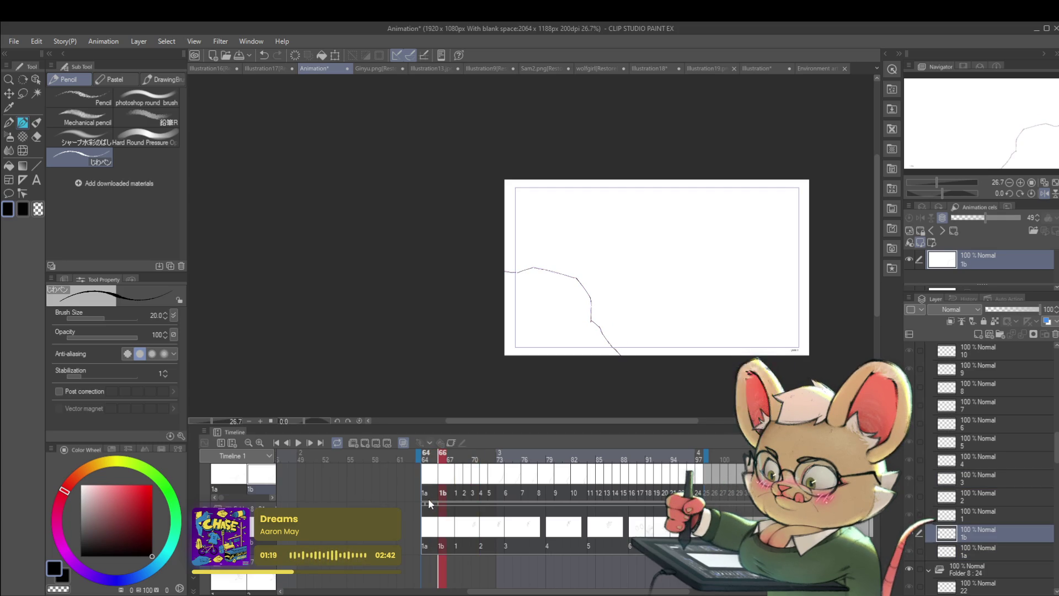
key(Left)
key(Right)
scroll(620, 273, up, 2)
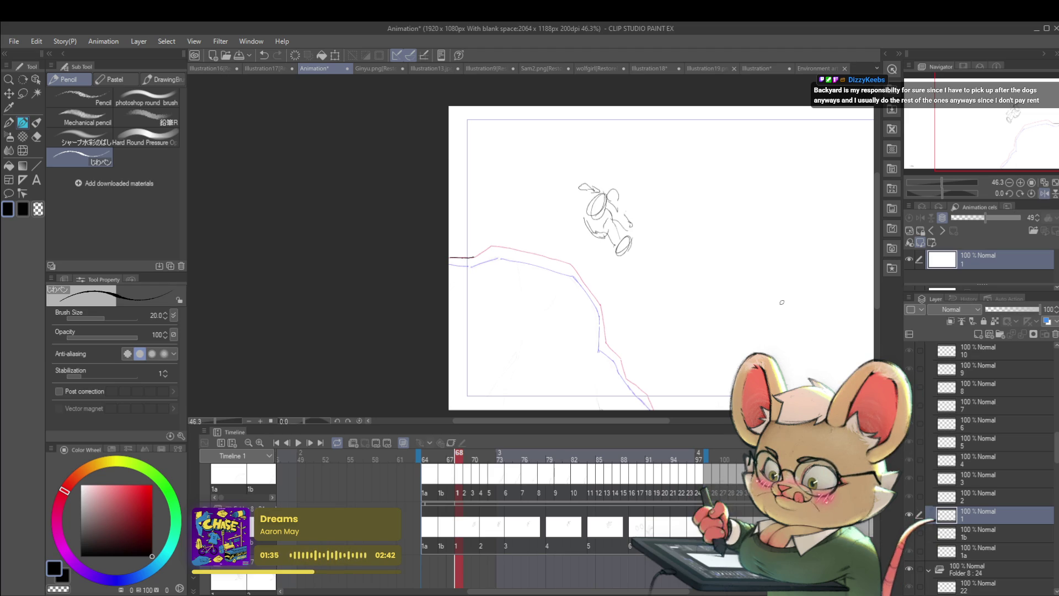
Trace the cliff edge in black pencil along the red guide on cel 1.
scroll(825, 287, right, 5)
scroll(502, 295, up, 2)
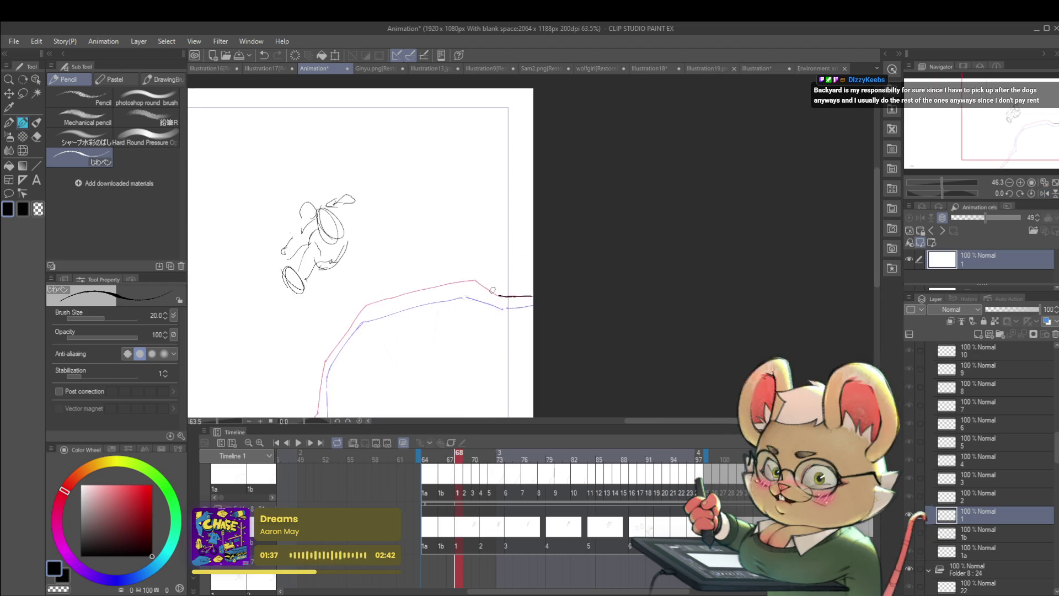
drag(475, 281, 498, 295)
key(ctrl+z)
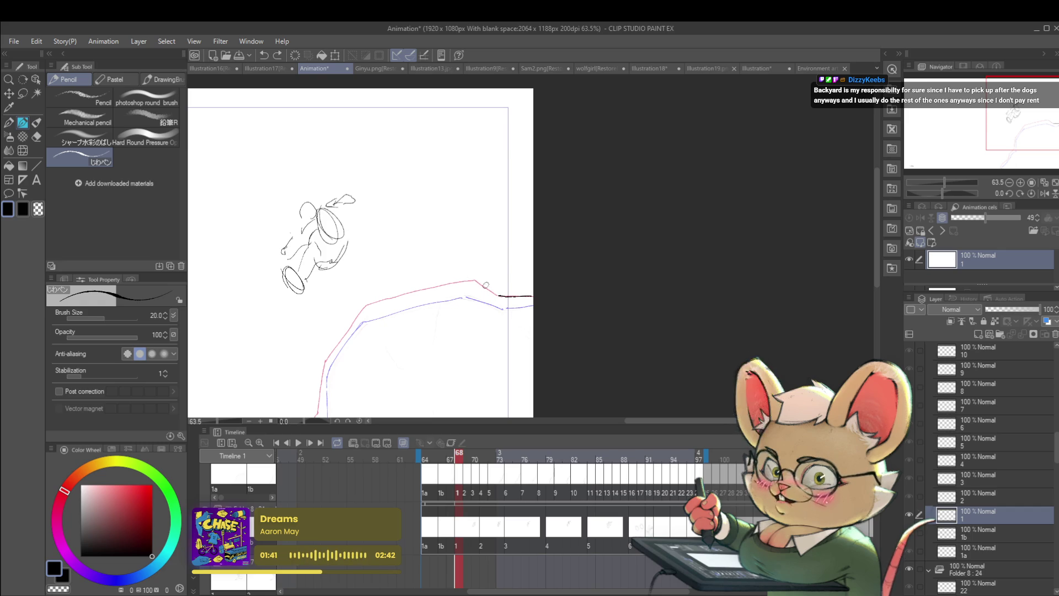
scroll(496, 295, left, 5)
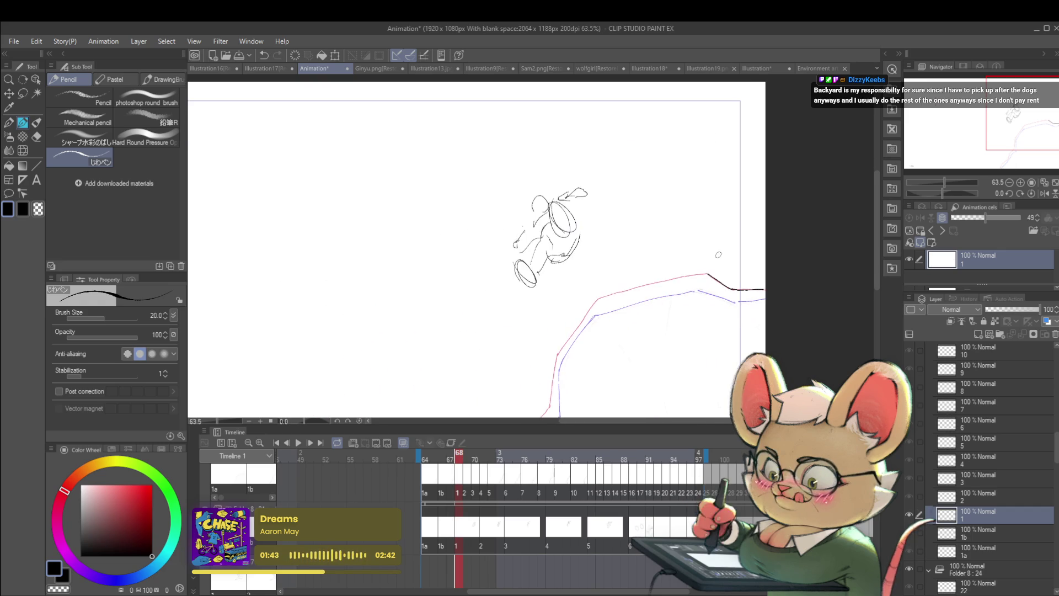
drag(602, 297, 689, 274)
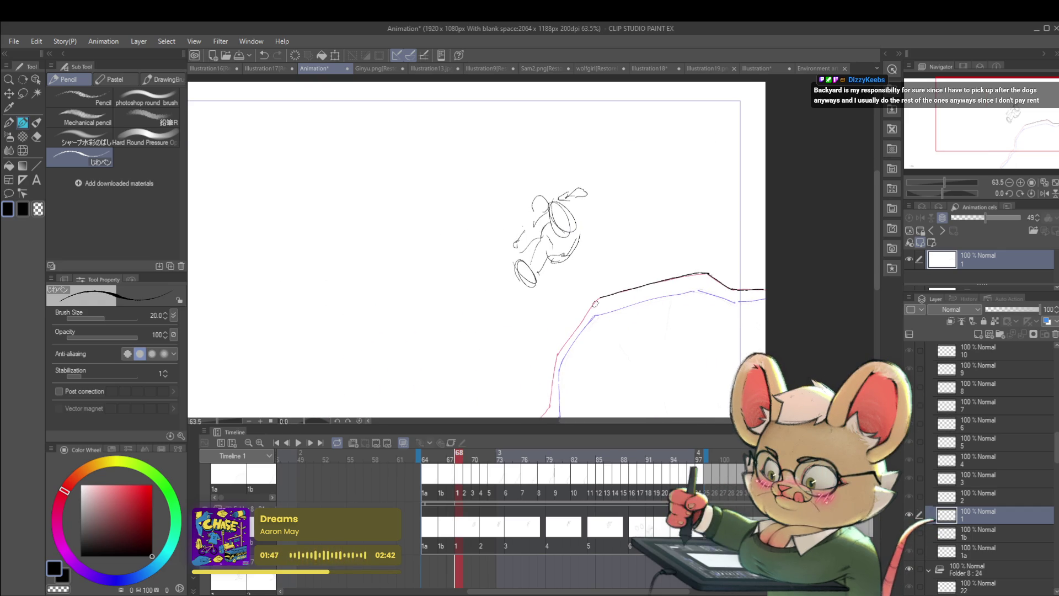
mouse_move(599, 299)
mouse_down()
mouse_move(563, 349)
mouse_move(579, 299)
mouse_up()
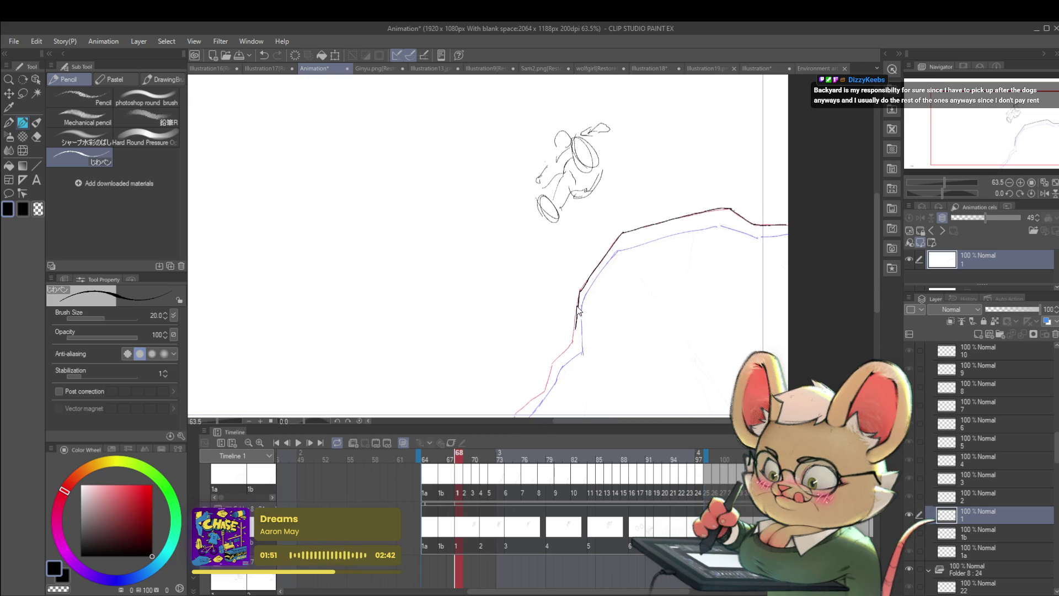
mouse_move(572, 339)
mouse_down()
mouse_move(622, 256)
mouse_move(601, 282)
mouse_move(584, 275)
mouse_up()
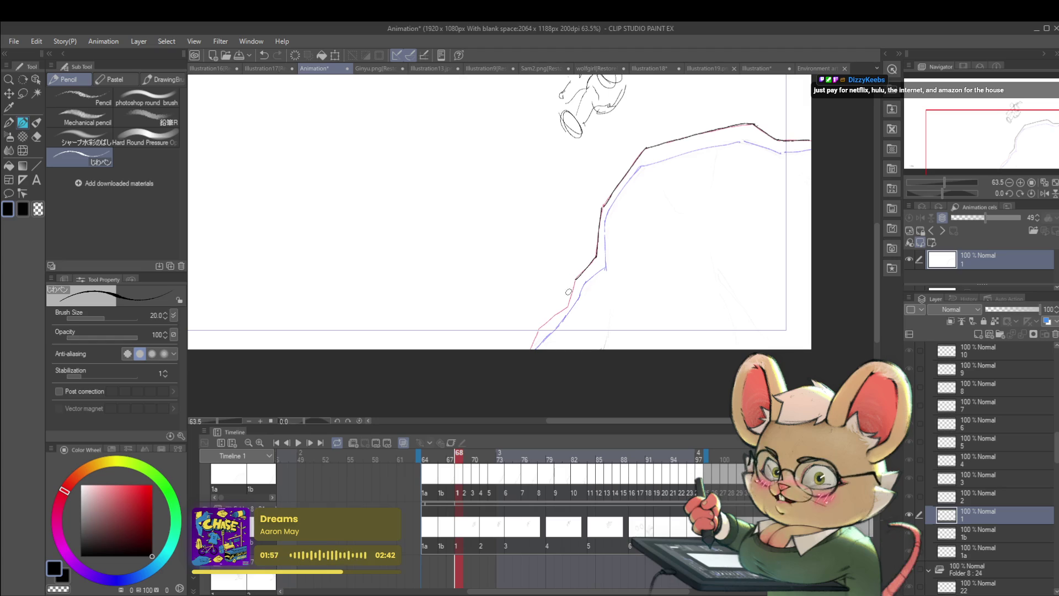
drag(576, 279, 569, 305)
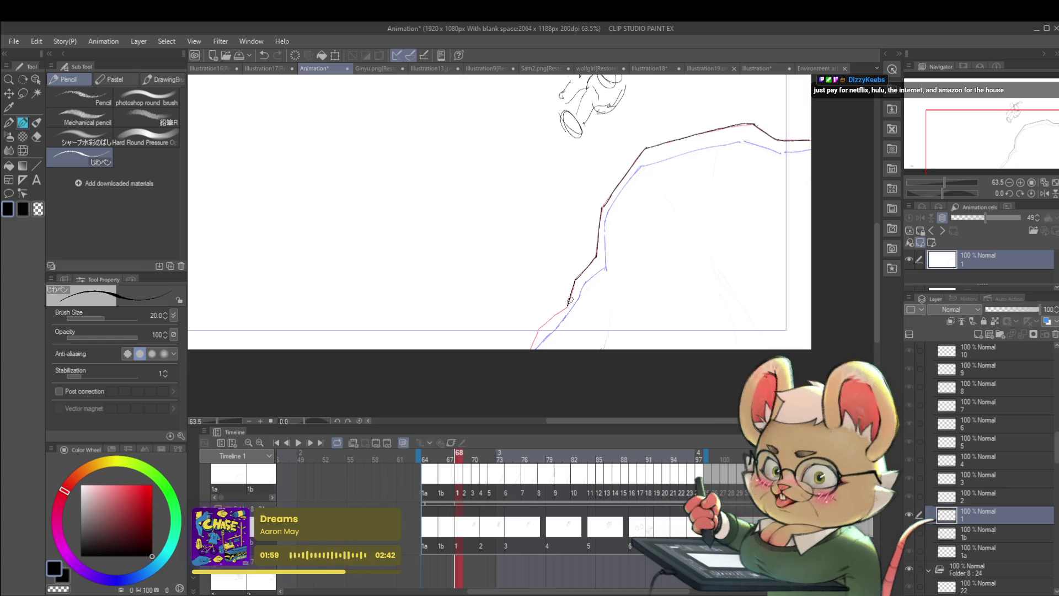
key(ctrl+z)
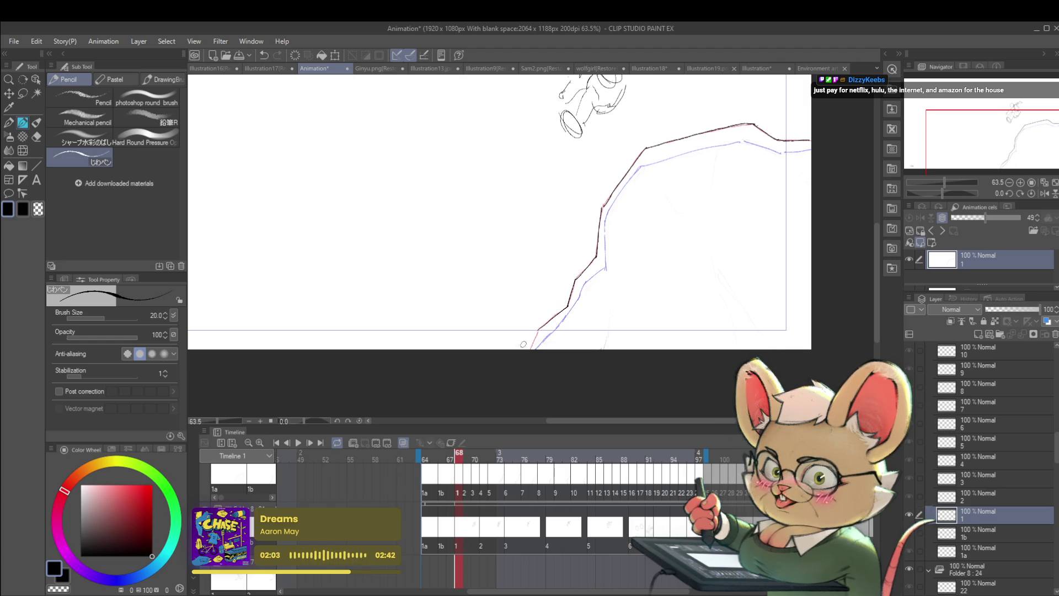
scroll(564, 339, down, 3)
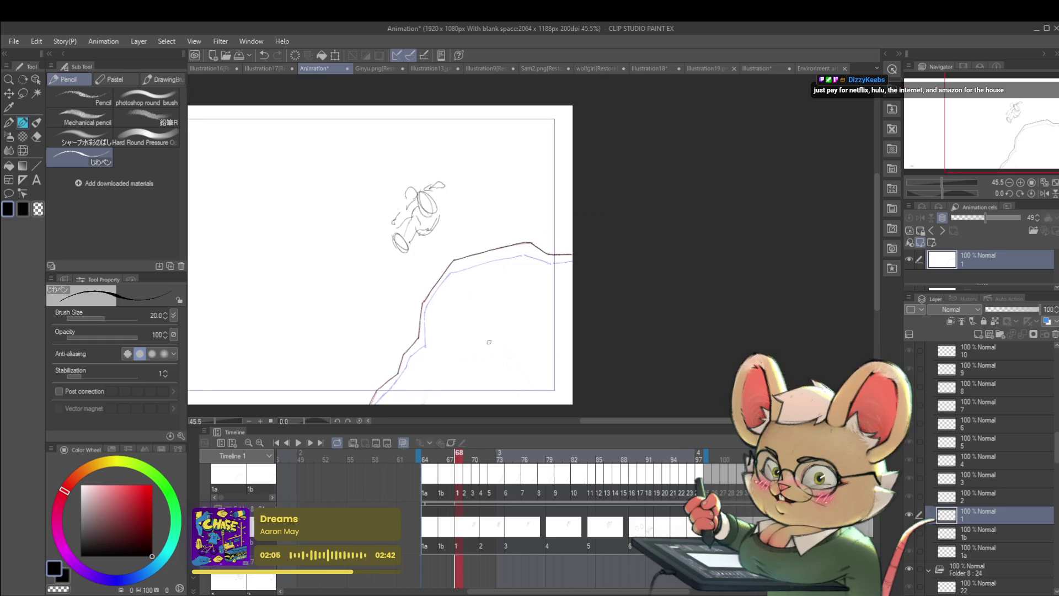
scroll(505, 336, up, 5)
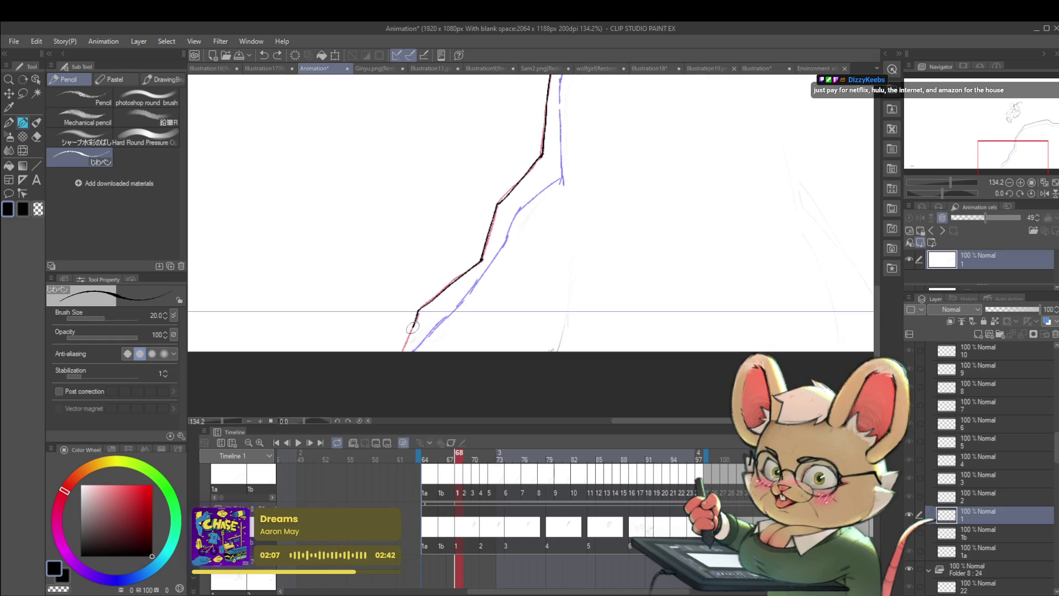
scroll(449, 280, down, 4)
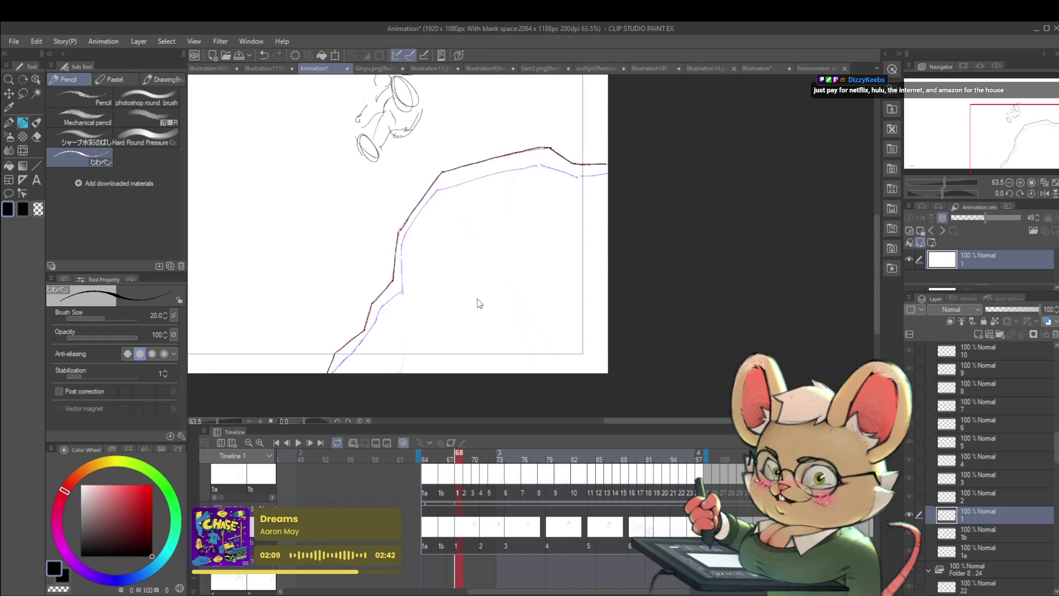
Nudge the traced cliff line slightly up-right with free transform, then go to frame 67.
key(ctrl+t)
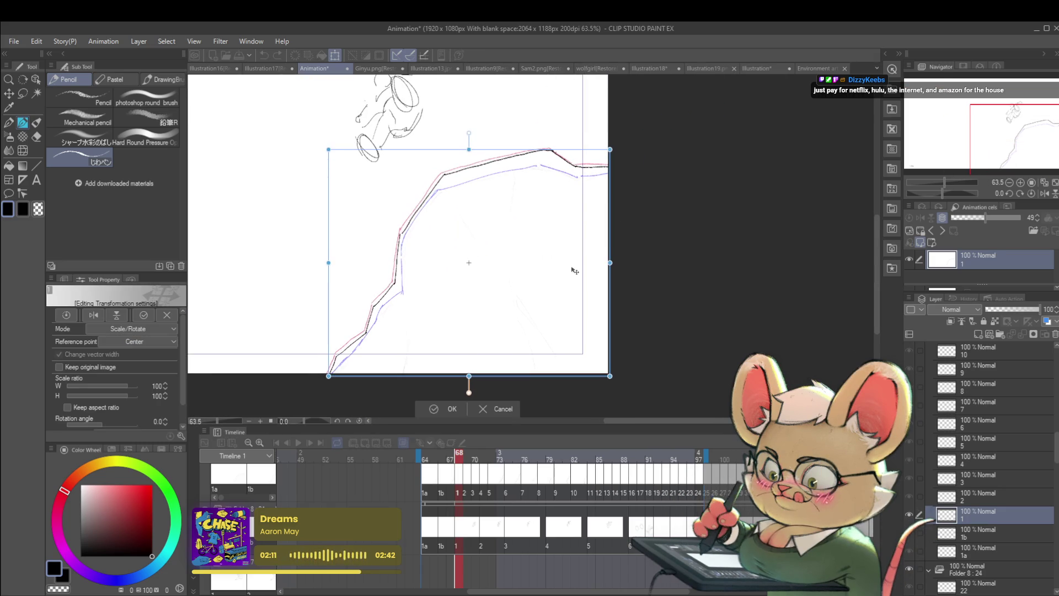
drag(572, 270, 574, 269)
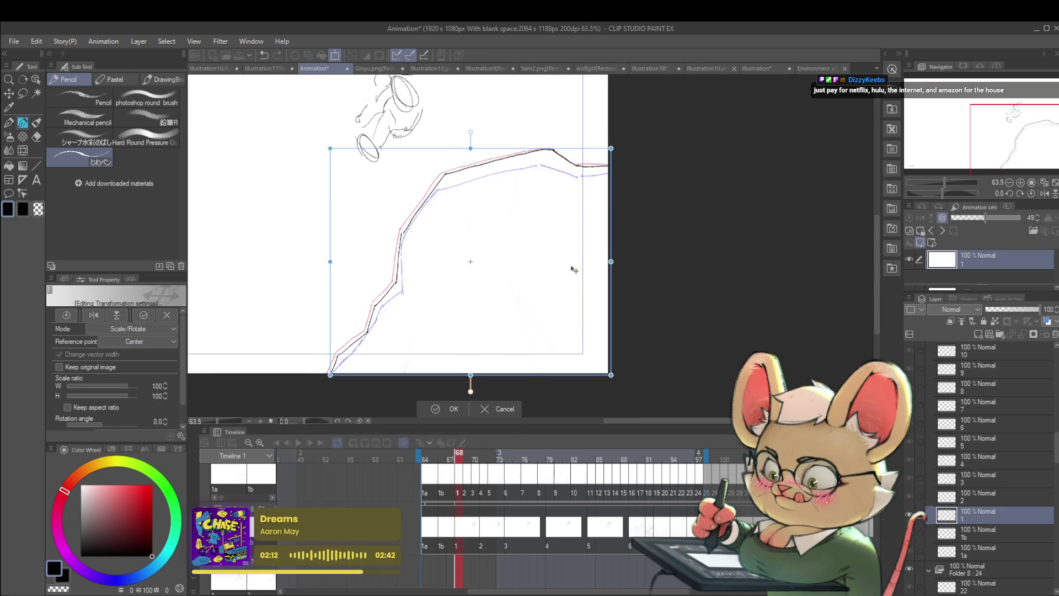
key(Return)
key(Left)
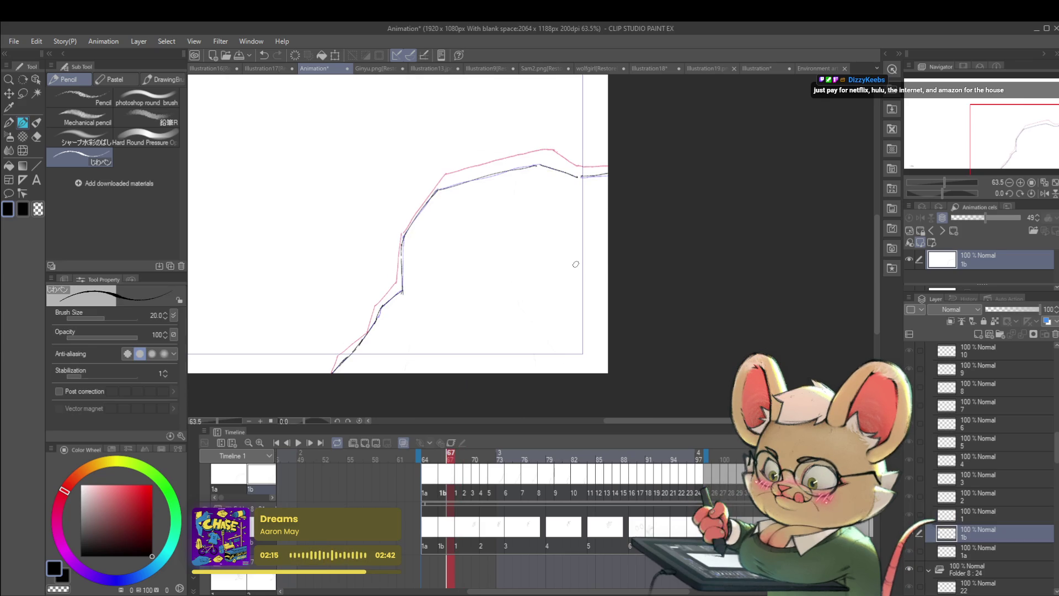
Erase the old stroke on cel 1b and trace the cliff line along the guide past its peak.
mouse_move(413, 269)
mouse_down()
mouse_move(415, 225)
mouse_move(416, 246)
mouse_move(605, 135)
mouse_up()
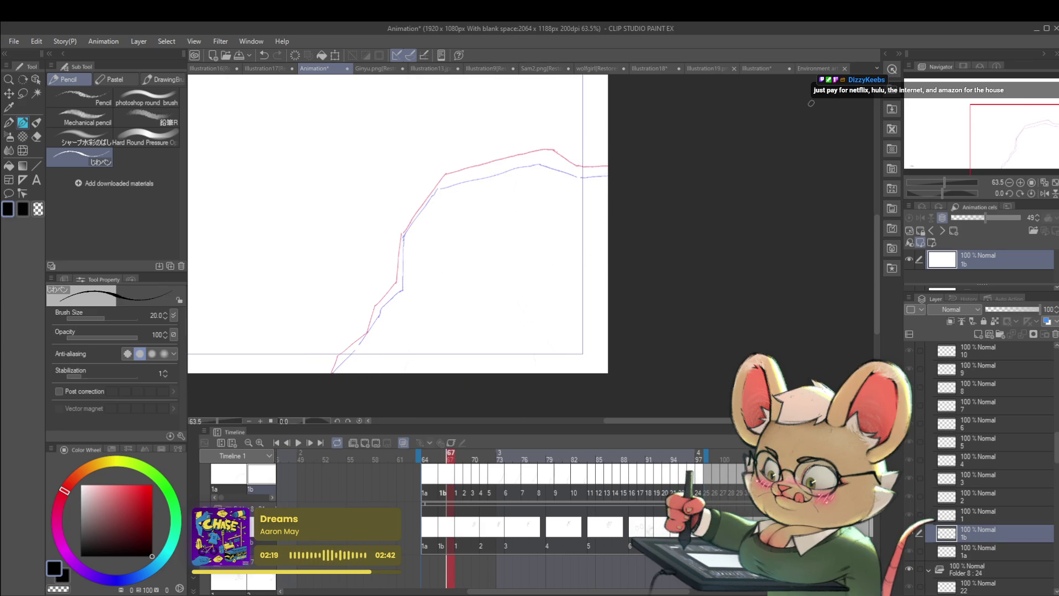
scroll(368, 358, up, 1)
drag(334, 354, 328, 374)
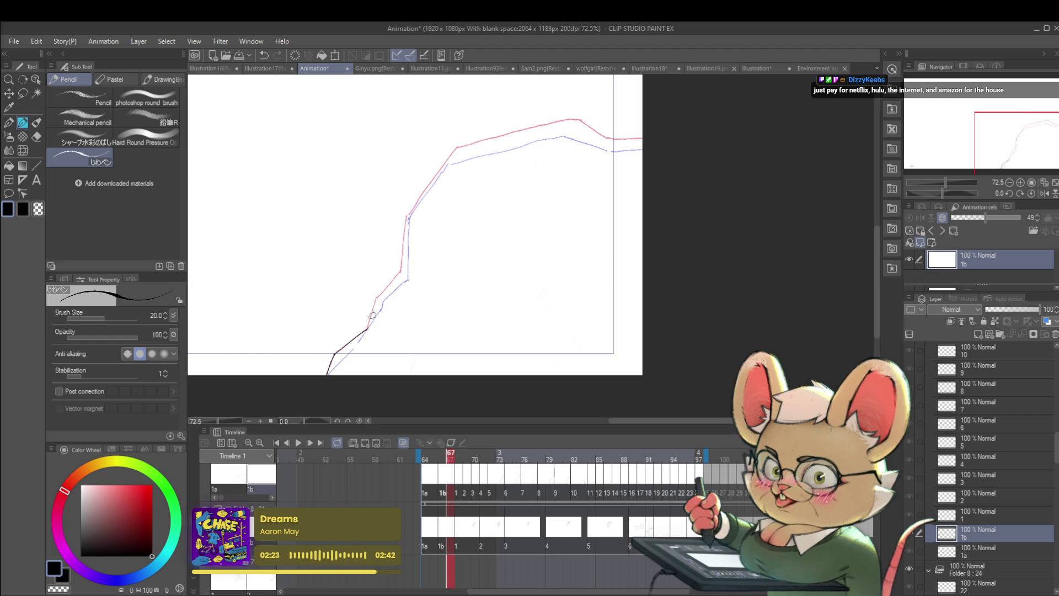
mouse_move(364, 329)
mouse_down()
mouse_move(399, 269)
mouse_move(390, 287)
mouse_move(400, 234)
mouse_up()
key(ctrl+z)
mouse_move(405, 244)
mouse_down()
mouse_move(382, 294)
mouse_move(418, 226)
mouse_move(445, 264)
mouse_up()
key(ctrl+z)
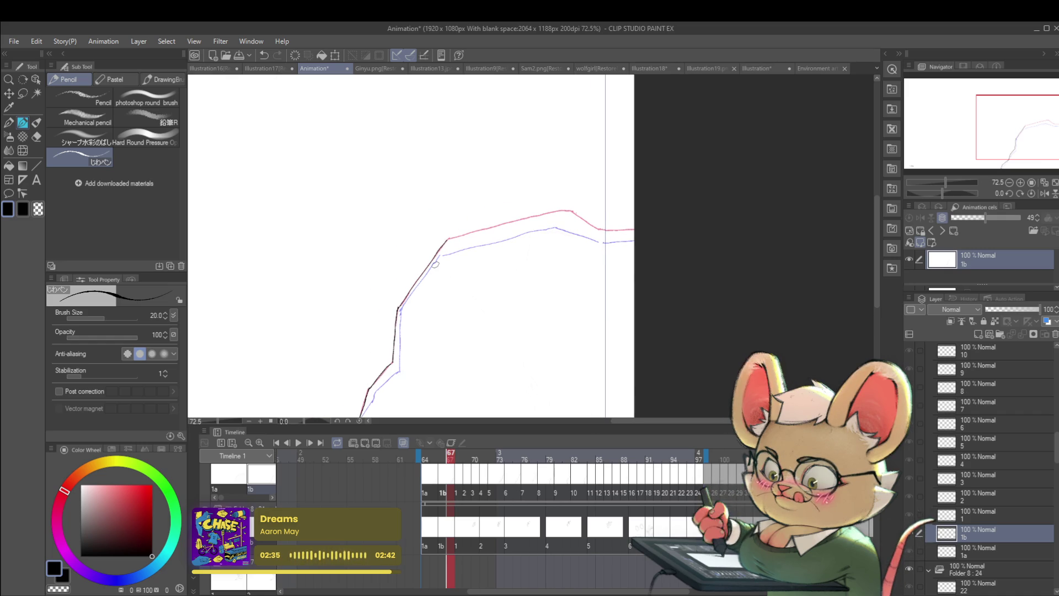
drag(516, 283, 536, 303)
drag(462, 266, 591, 229)
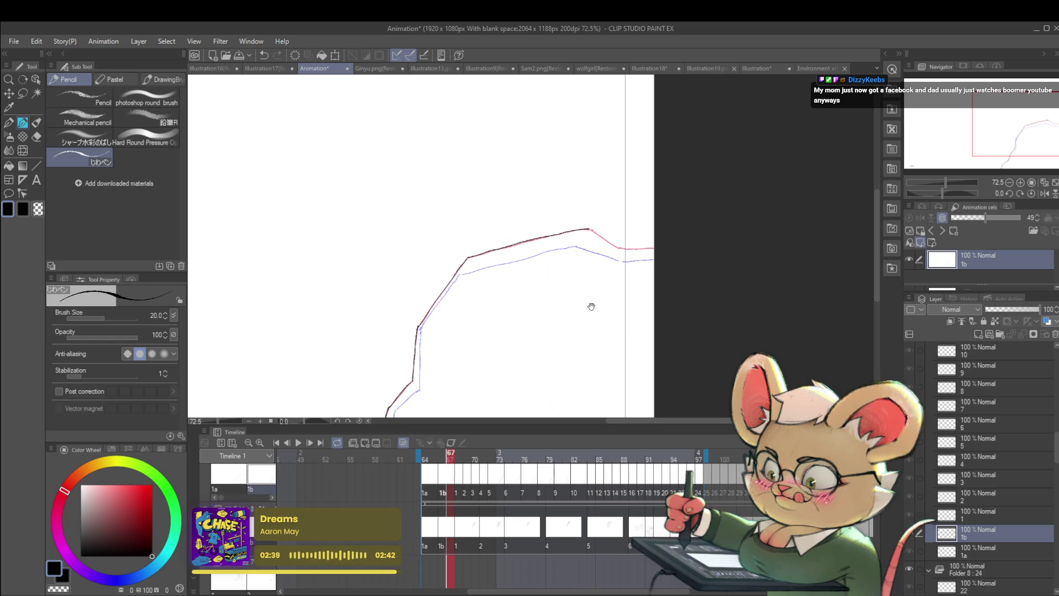
drag(552, 304, 473, 270)
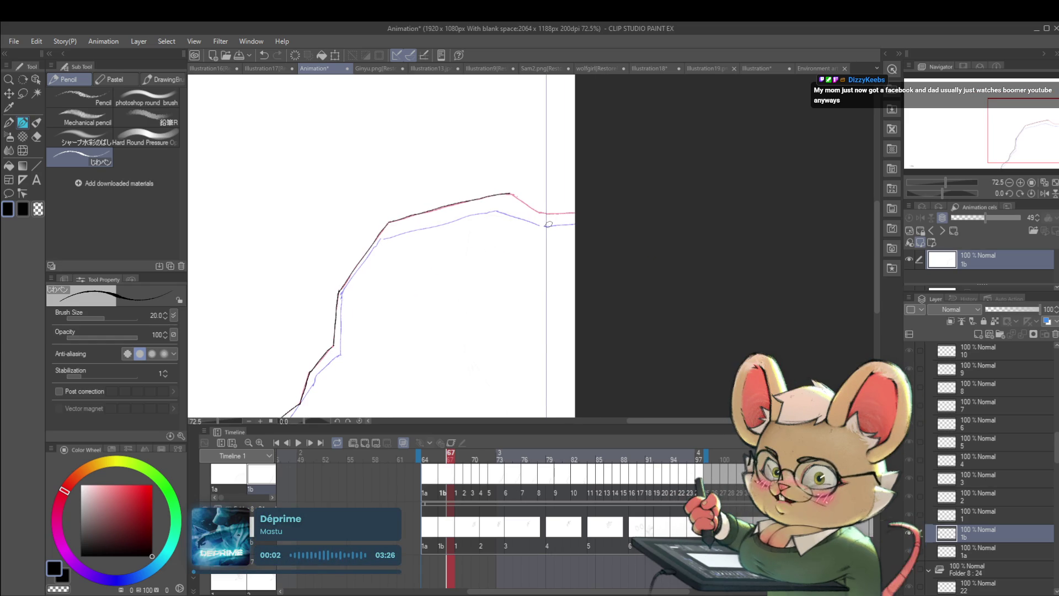
drag(512, 194, 548, 213)
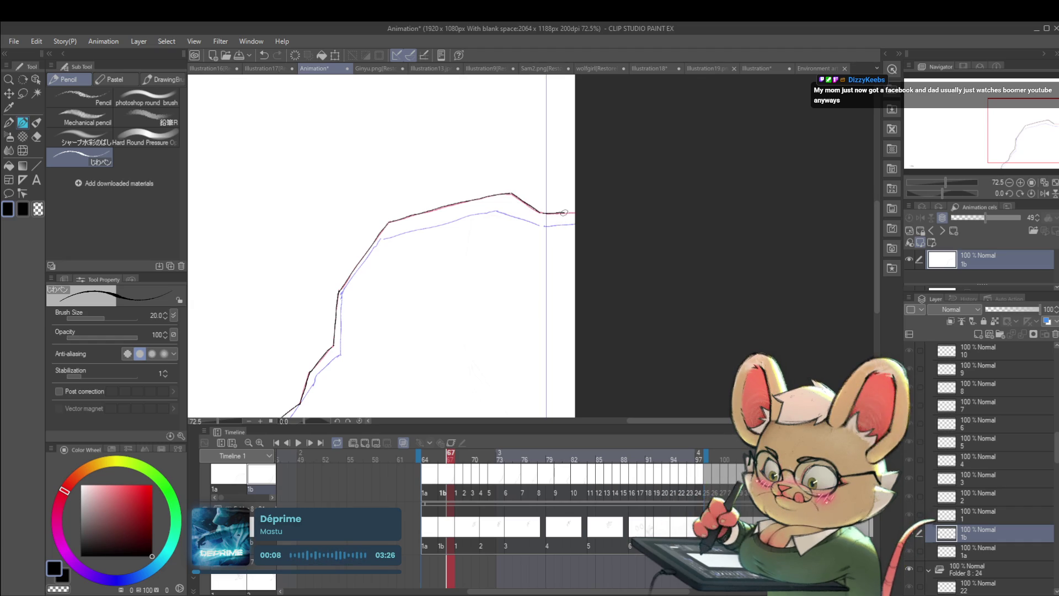
Shift cel 1b's traced cliff line a few pixels down and right with free transform.
scroll(557, 217, down, 2)
scroll(527, 258, up, 2)
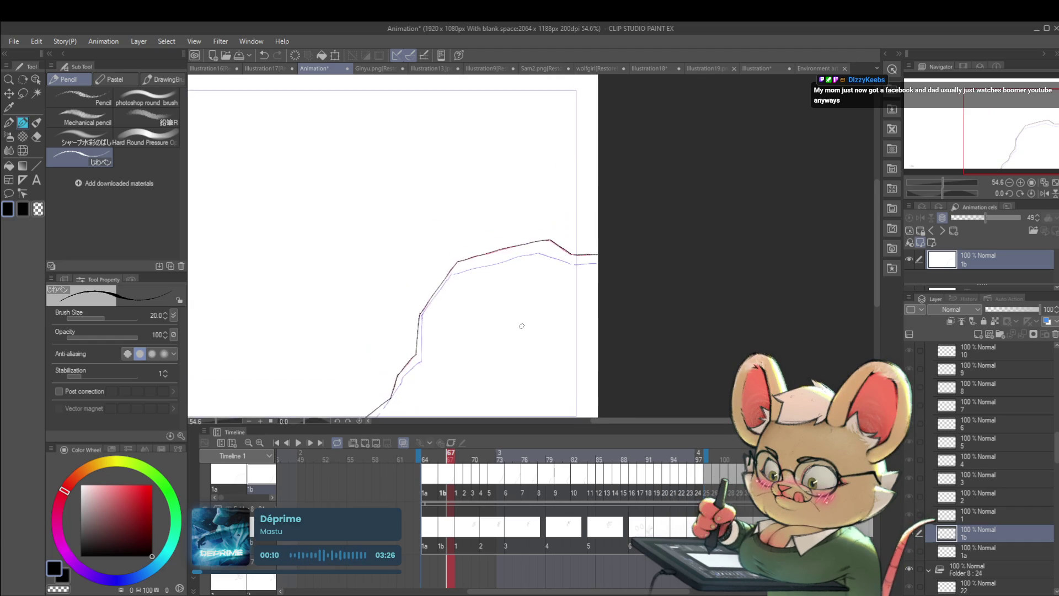
key(ctrl+t)
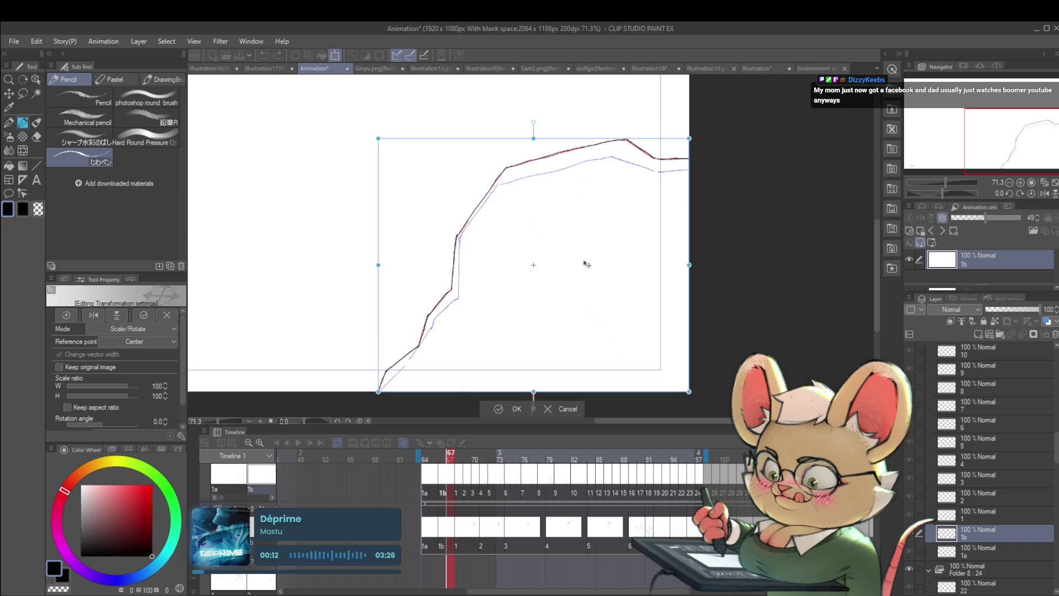
drag(594, 251, 597, 255)
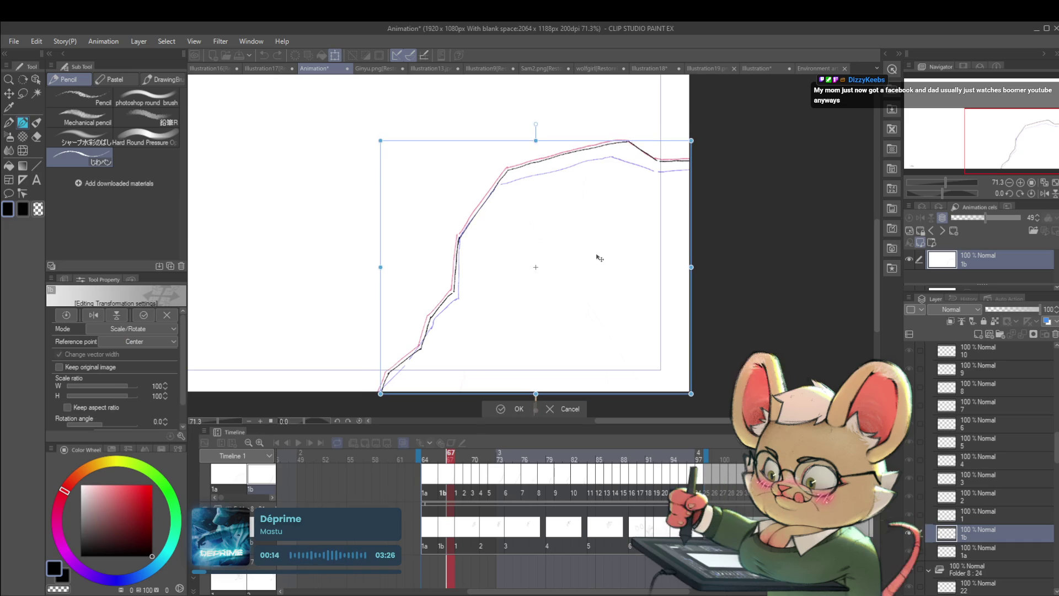
key(Return)
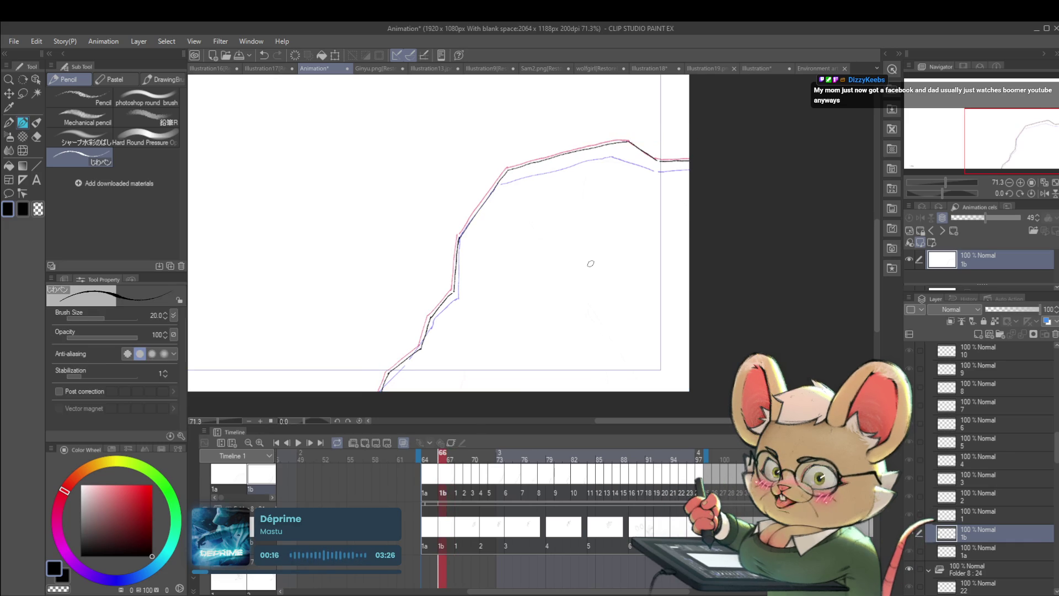
Step ahead through cels 7 and 9, then play the animation to check timing.
key(Right)
key(Left)
key(Right)
key(Right)
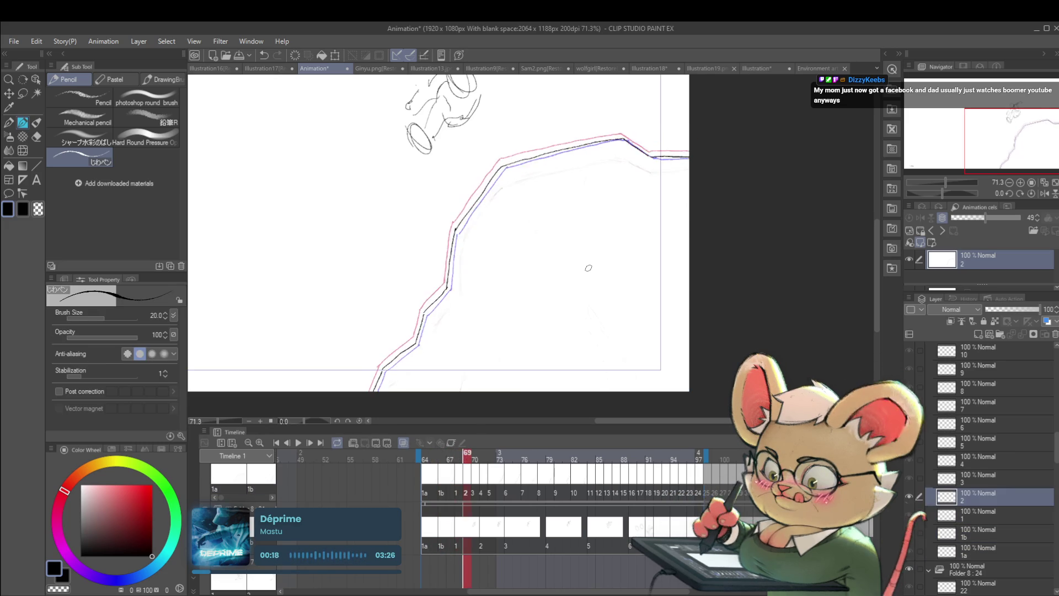
key(Right)
key(Right)
key(Right)
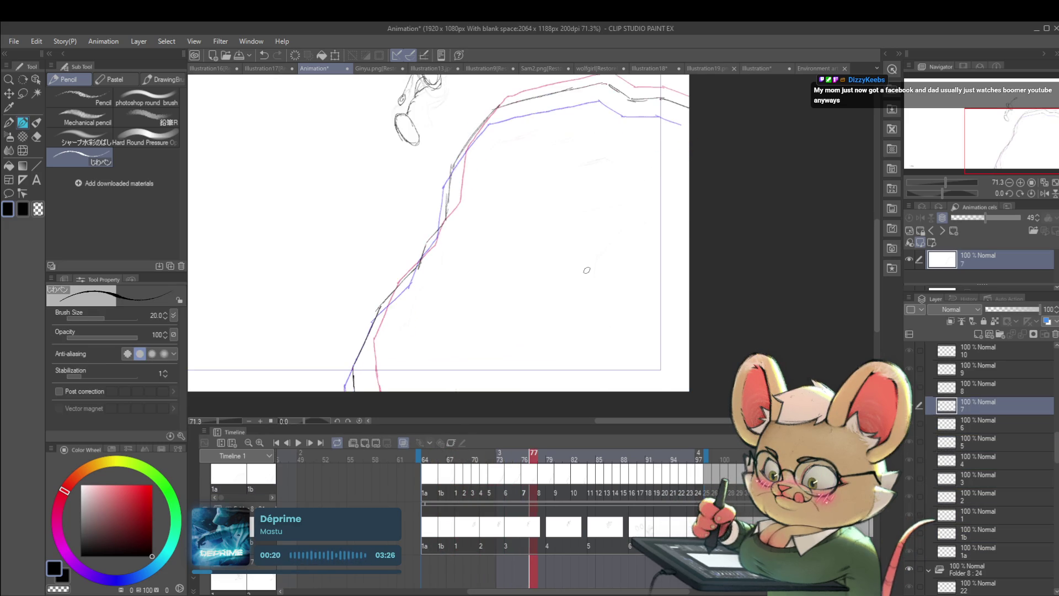
key(Right)
key(Right)
scroll(587, 270, down, 5)
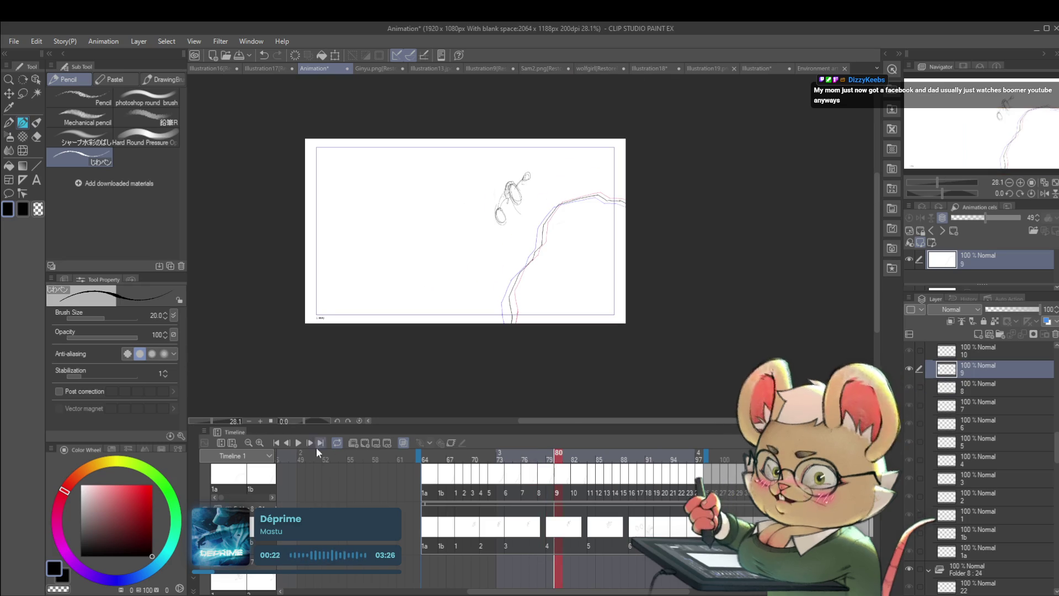
click(297, 442)
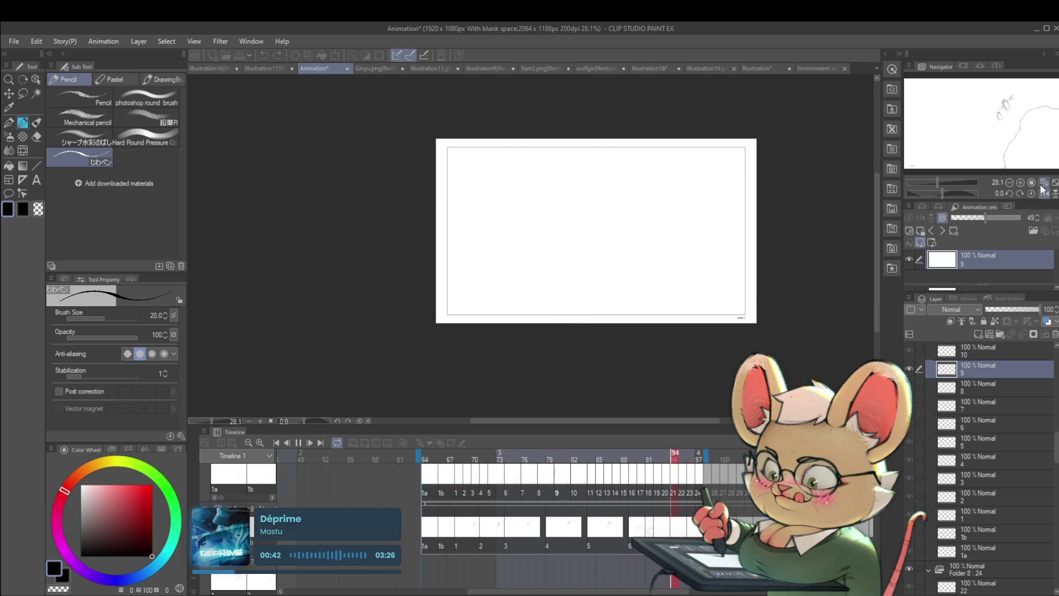
click(296, 445)
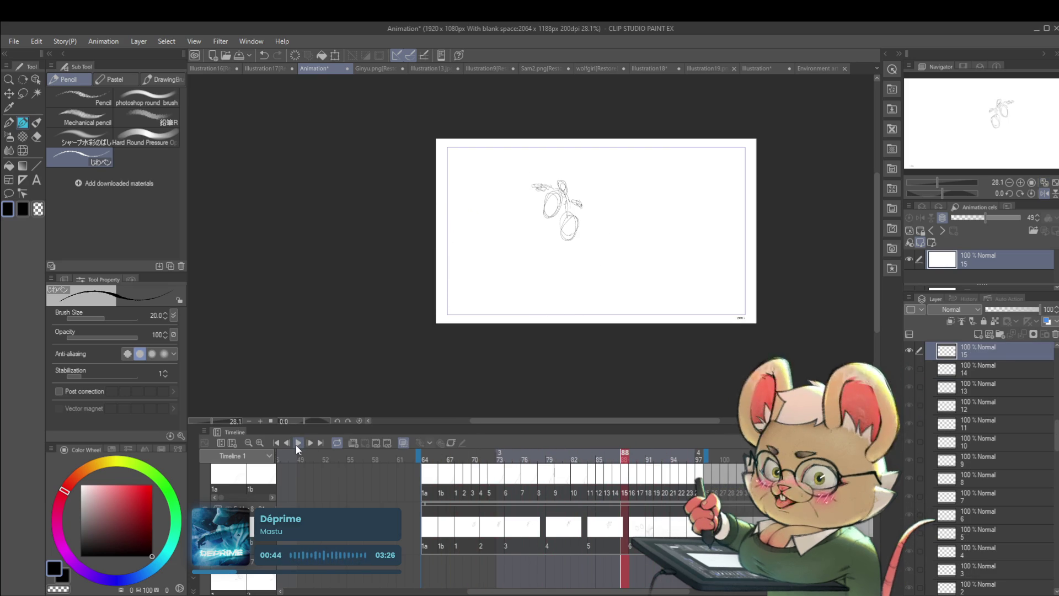
Step through cels 1a to 3 and open a blank gap after cel 5 at frame 73.
click(421, 540)
key(Right)
key(Right)
key(Right)
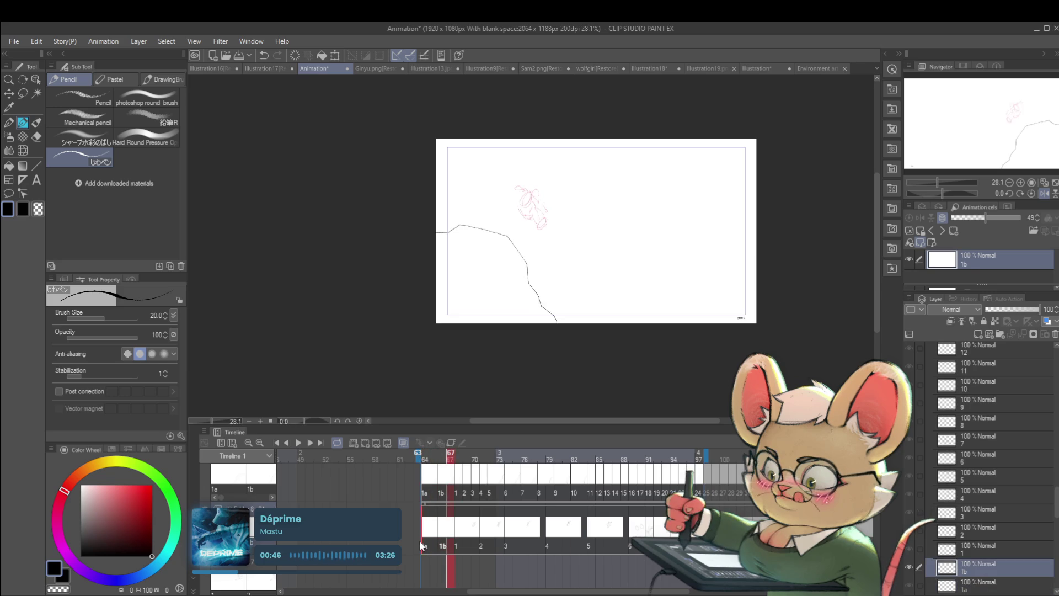
key(Right)
key(Right)
key(Right)
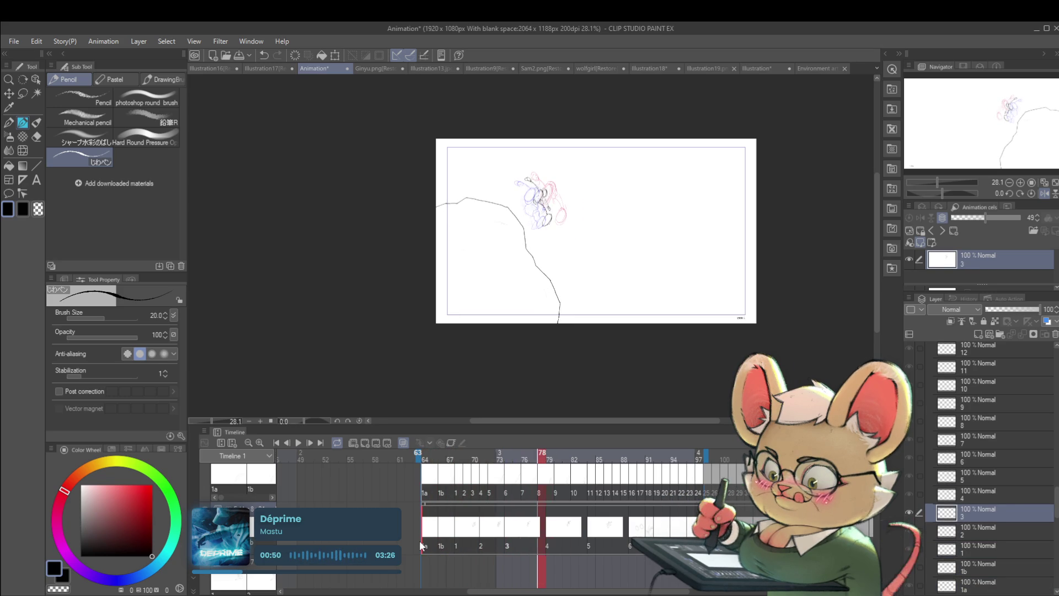
key(Left)
key(Left)
key(Left)
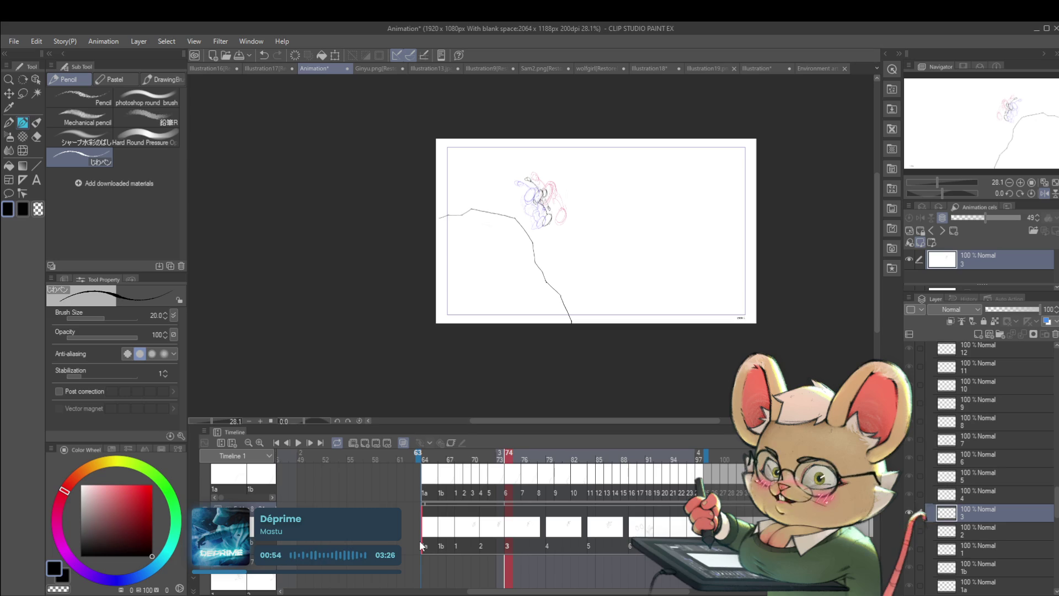
click(512, 544)
key(Right)
key(Right)
key(Right)
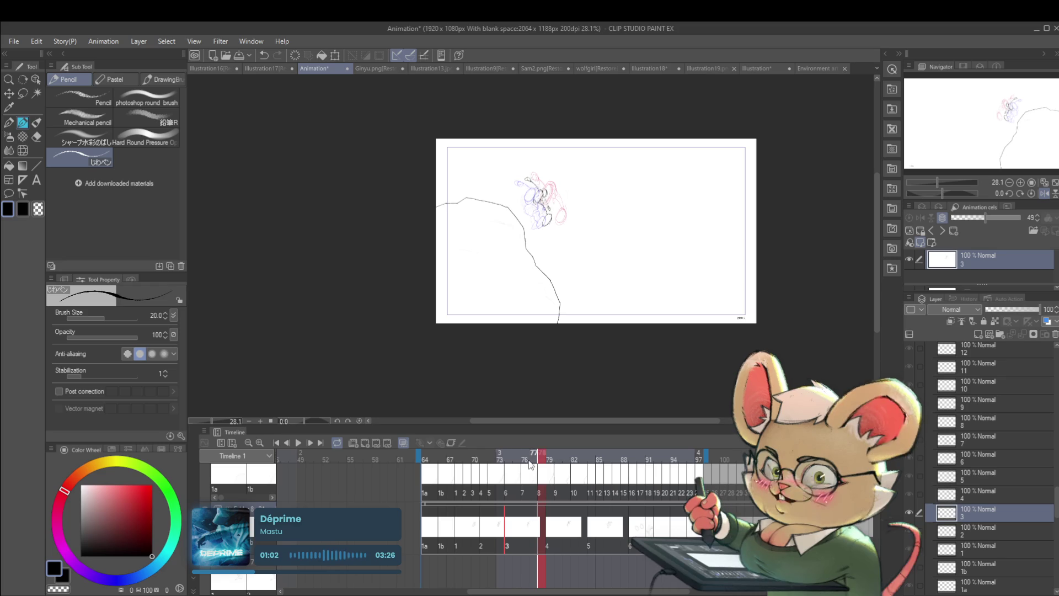
click(501, 483)
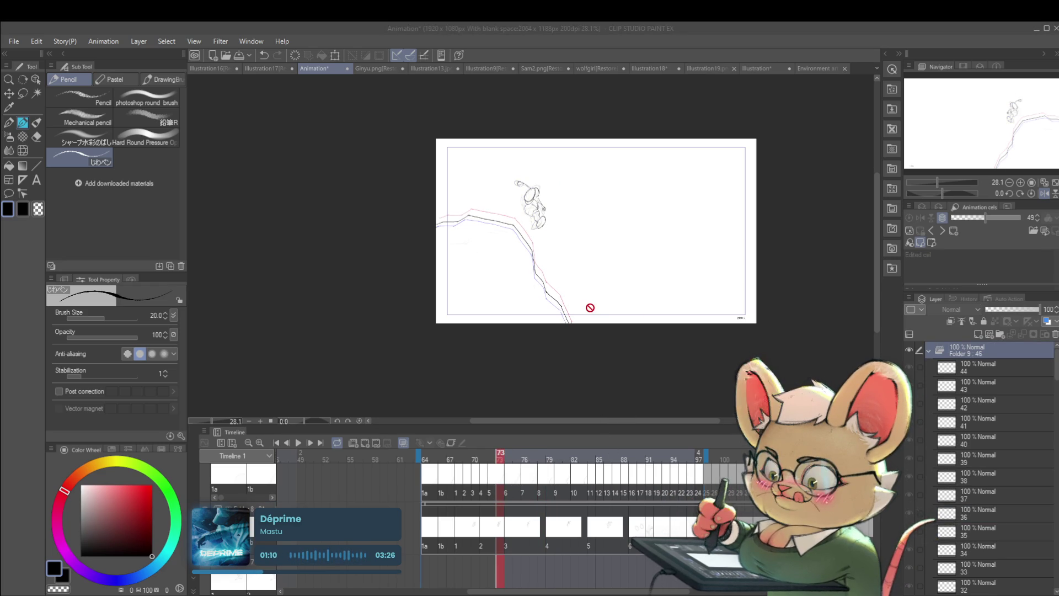
click(518, 499)
Check the gap at frame 76, step through cels 6–9, and transform cel 8 at frame 84.
key(slash)
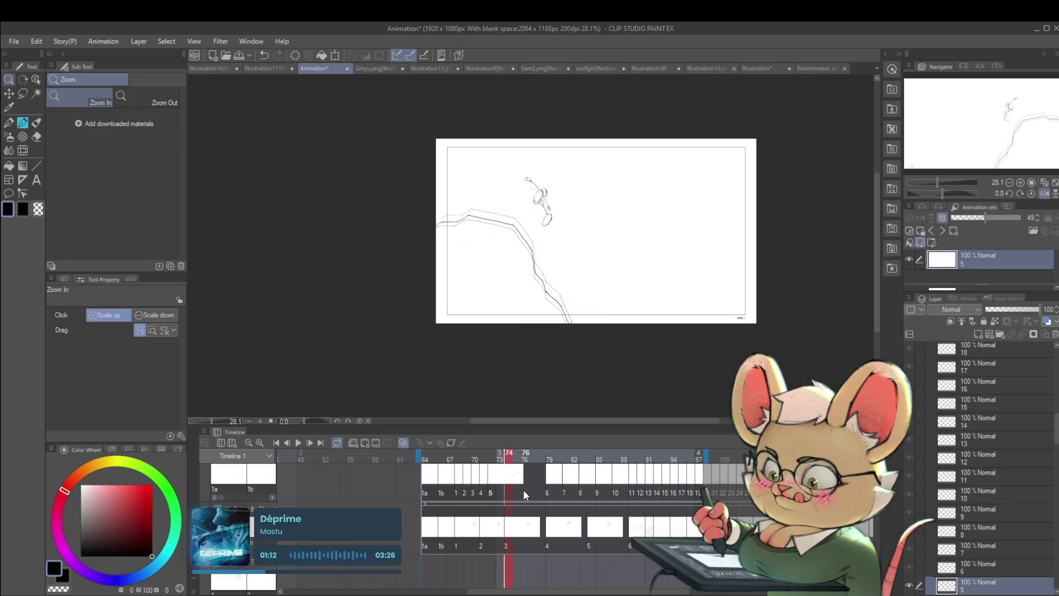
click(521, 489)
key(Right)
key(Right)
key(Right)
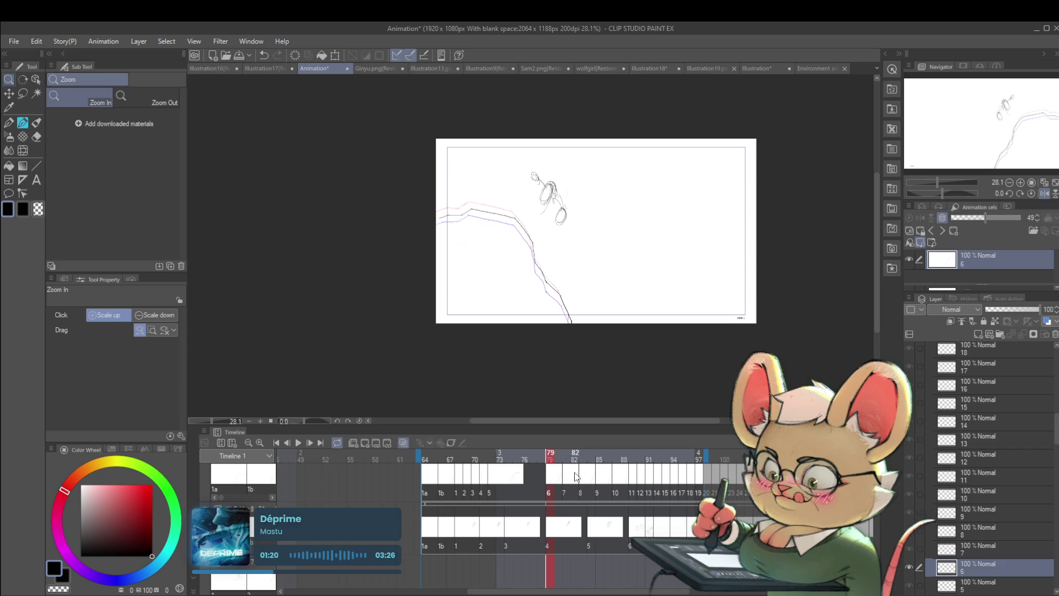
click(551, 487)
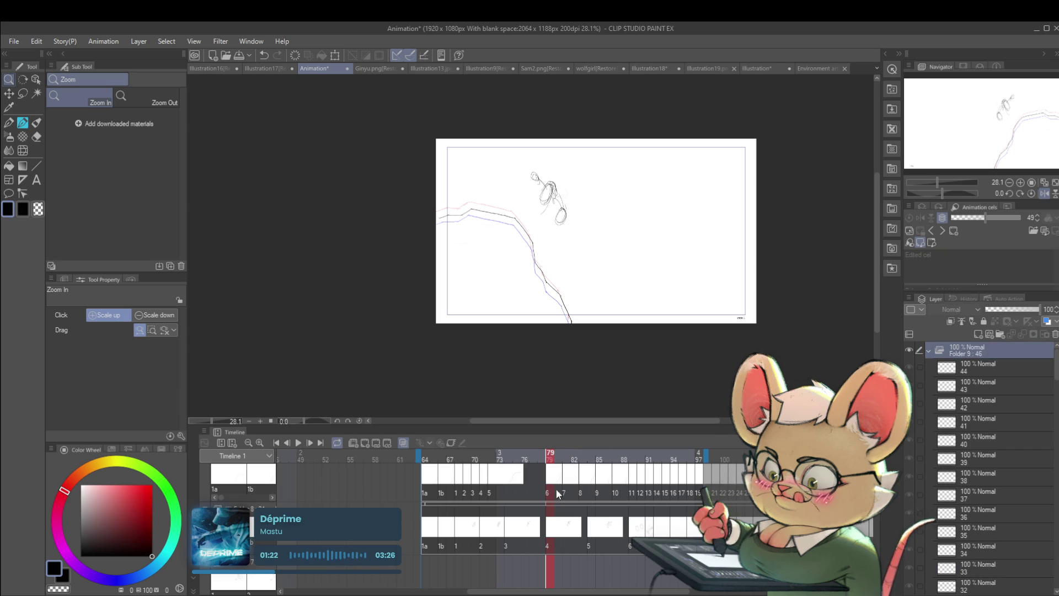
click(564, 485)
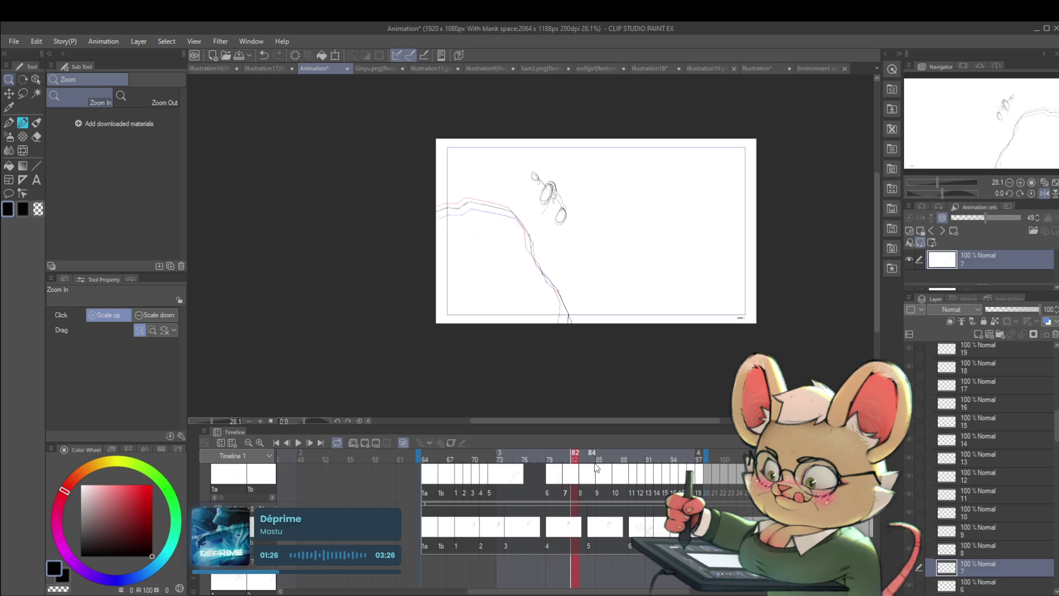
key(Right)
key(Right)
click(598, 465)
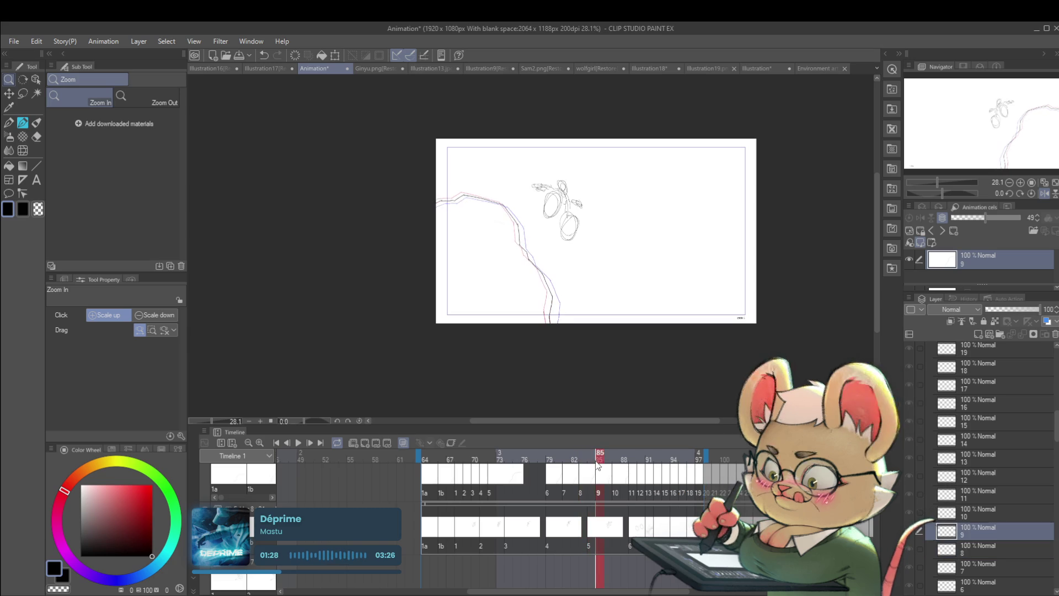
key(Left)
key(Left)
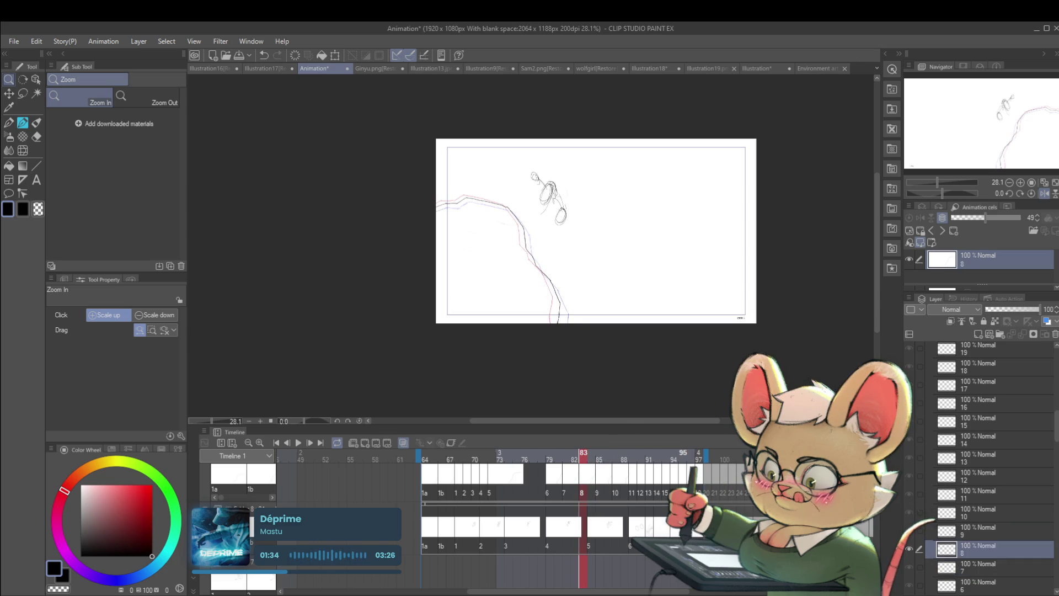
key(Right)
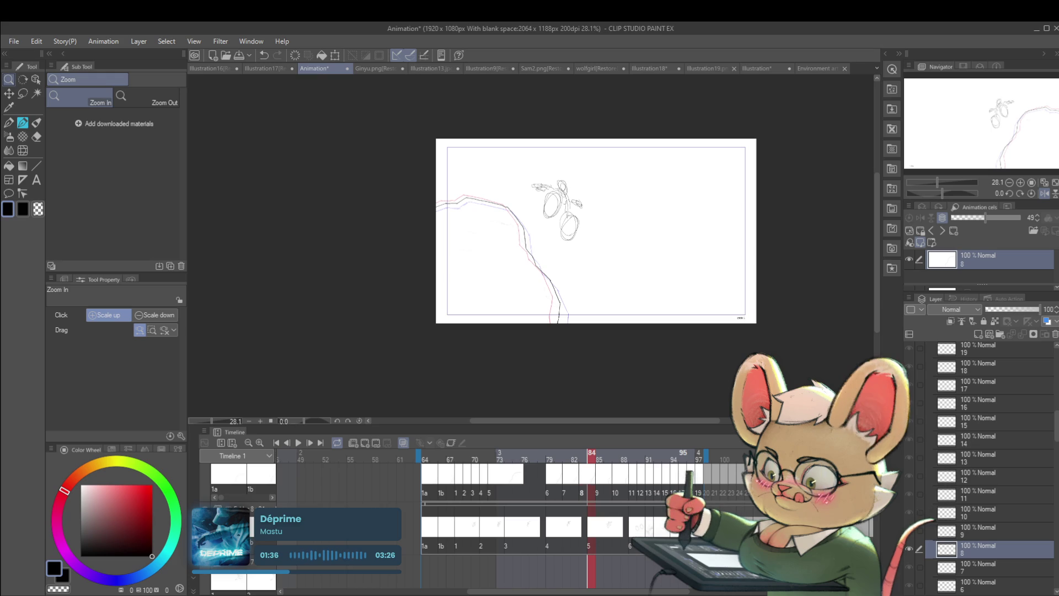
key(ctrl+t)
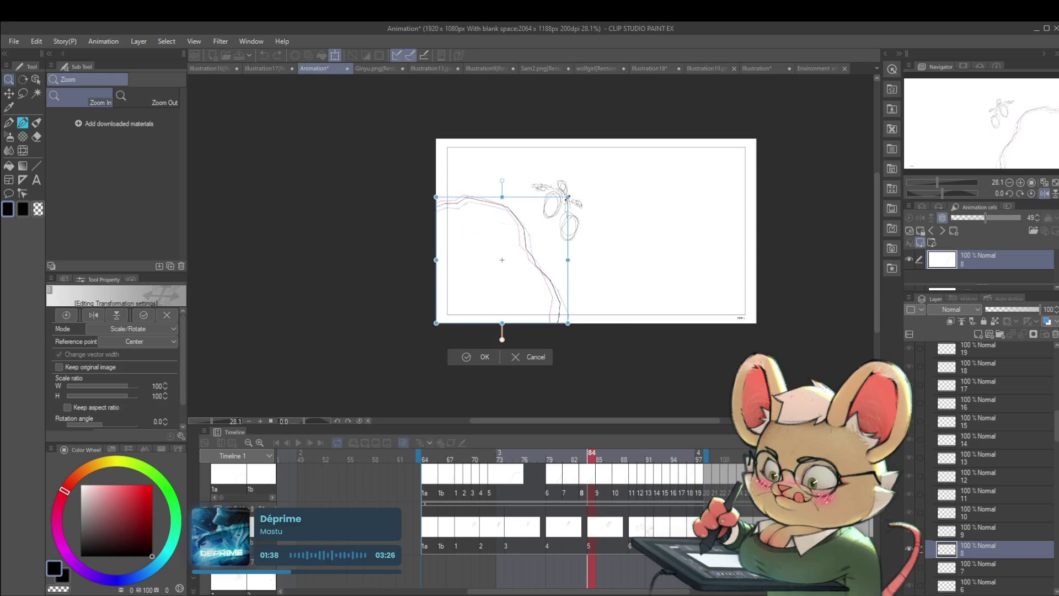
Shrink cel 8's drawing to 93% and shift it up-left.
mouse_move(537, 248)
mouse_down()
mouse_move(526, 221)
mouse_move(538, 233)
mouse_up()
key(Return)
key(m)
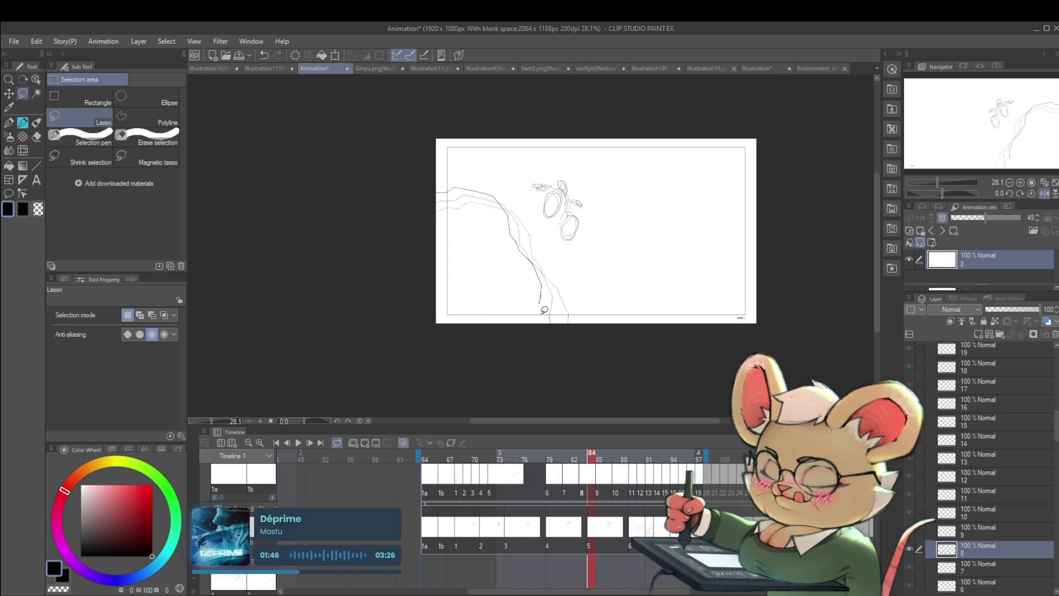
key(p)
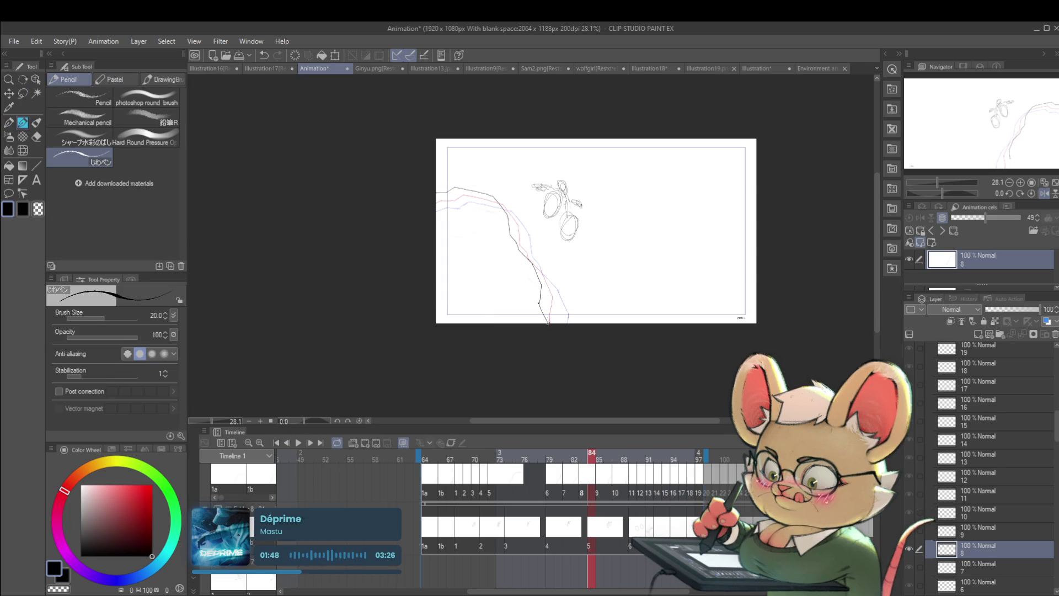
key(ctrl+z)
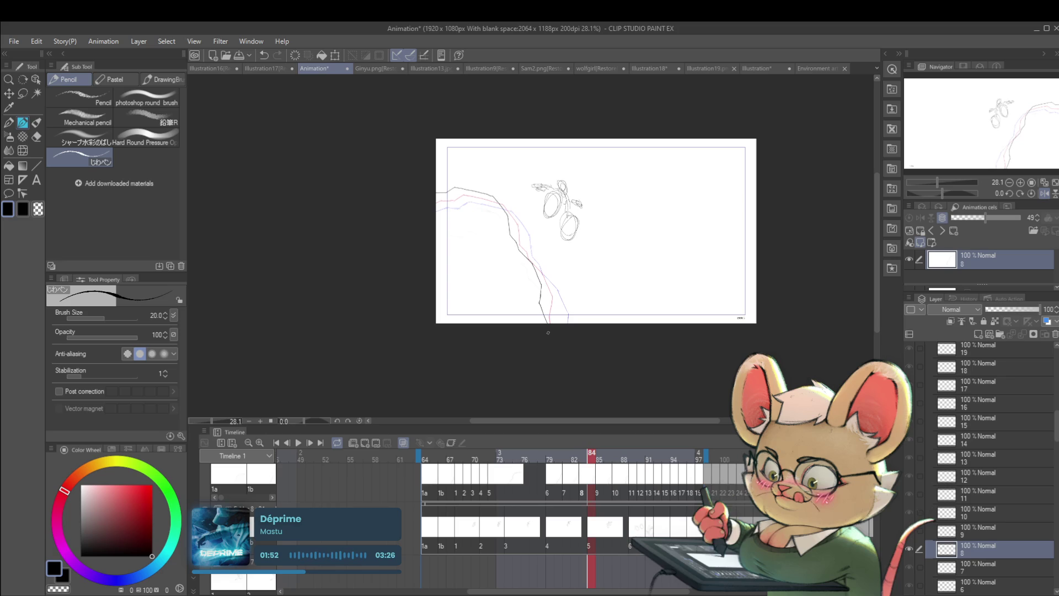
Scale cel 9's cliff line to 91% and move it up and left.
key(Right)
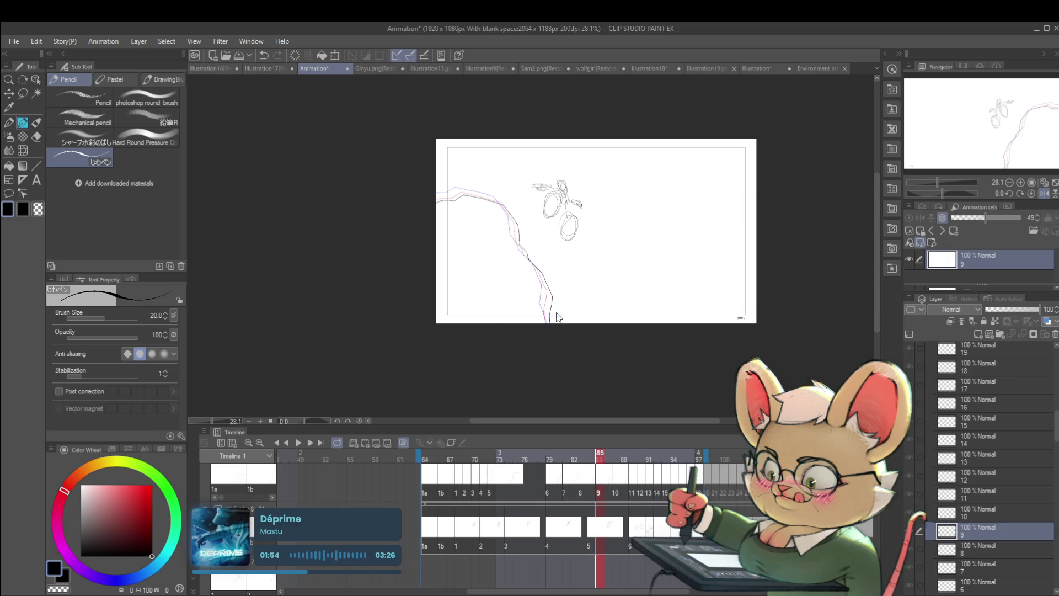
key(ctrl+t)
drag(558, 328, 530, 312)
drag(536, 272, 528, 261)
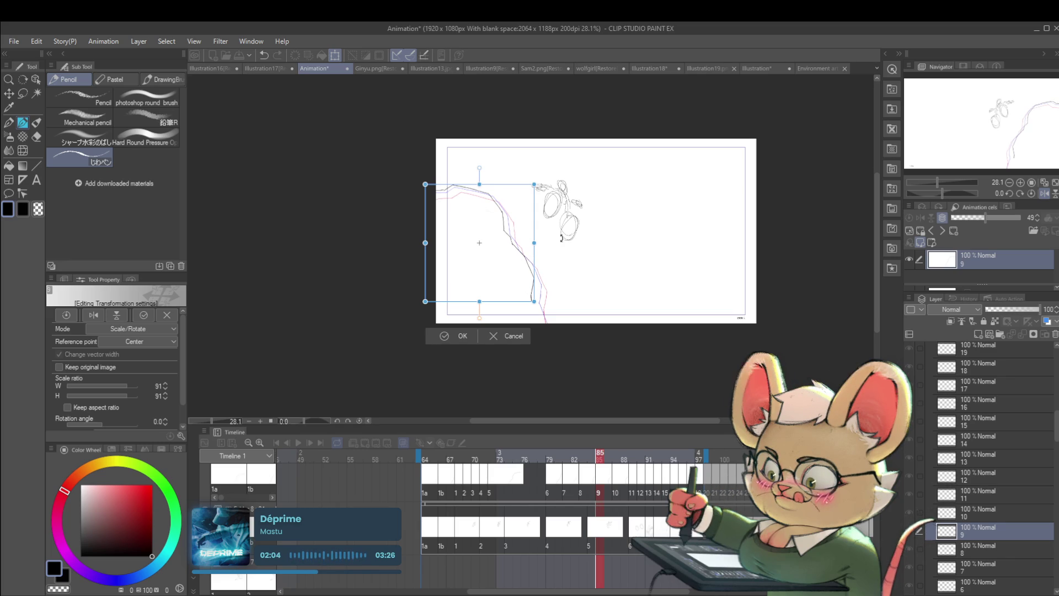
key(Return)
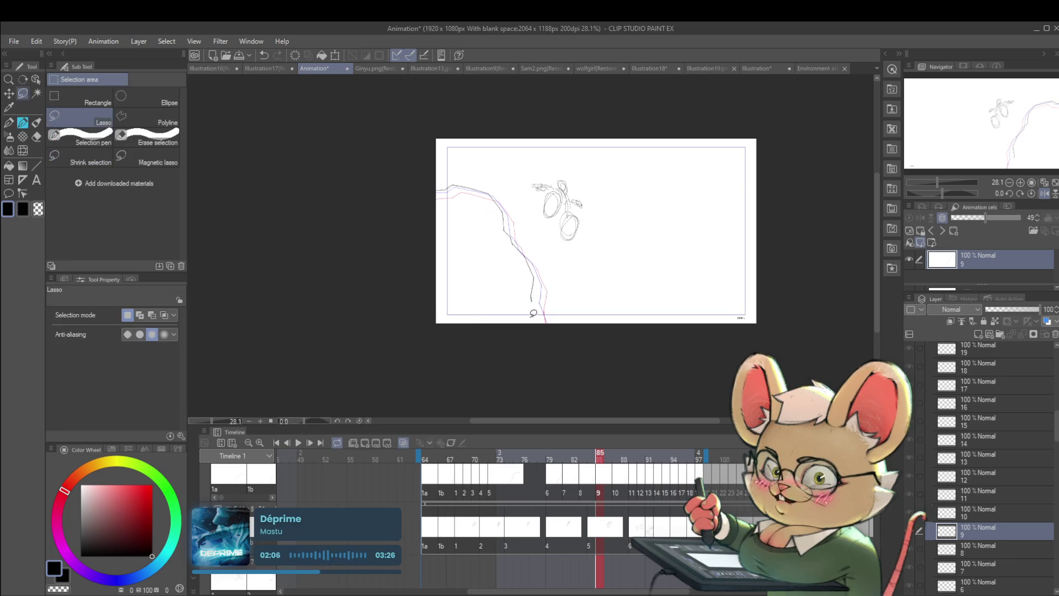
key(p)
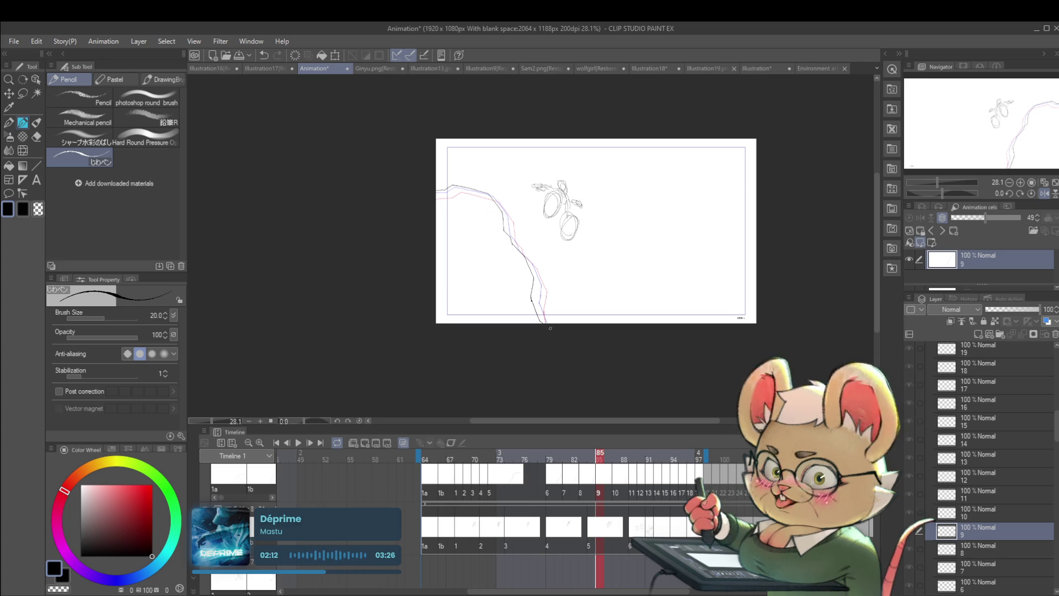
Scale cel 10's cliff line to 88%, shift it up-left, redraw its bottom stroke, and play back.
key(Right)
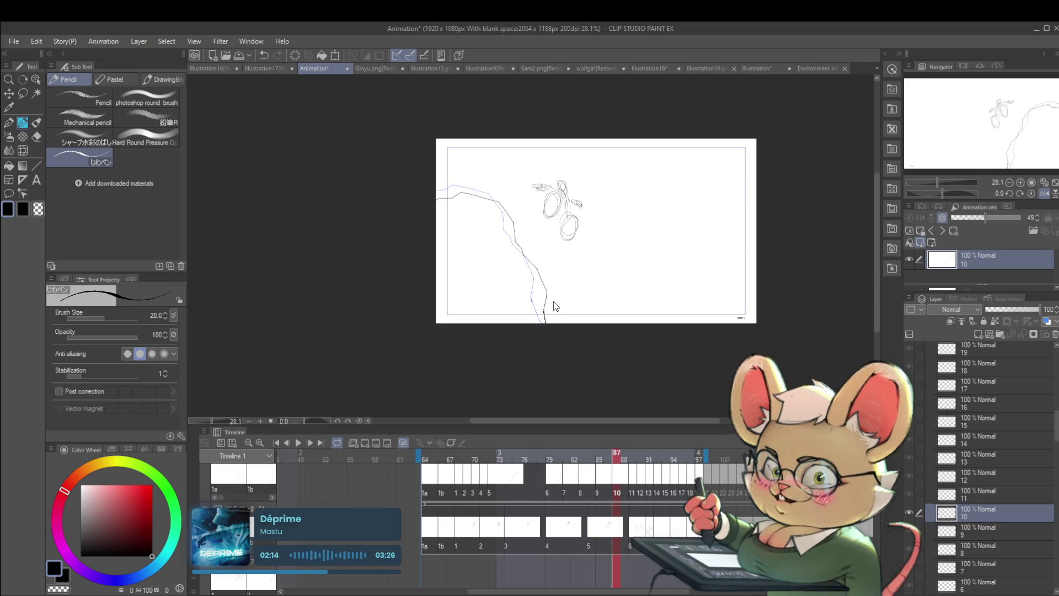
key(ctrl+t)
drag(547, 324, 532, 308)
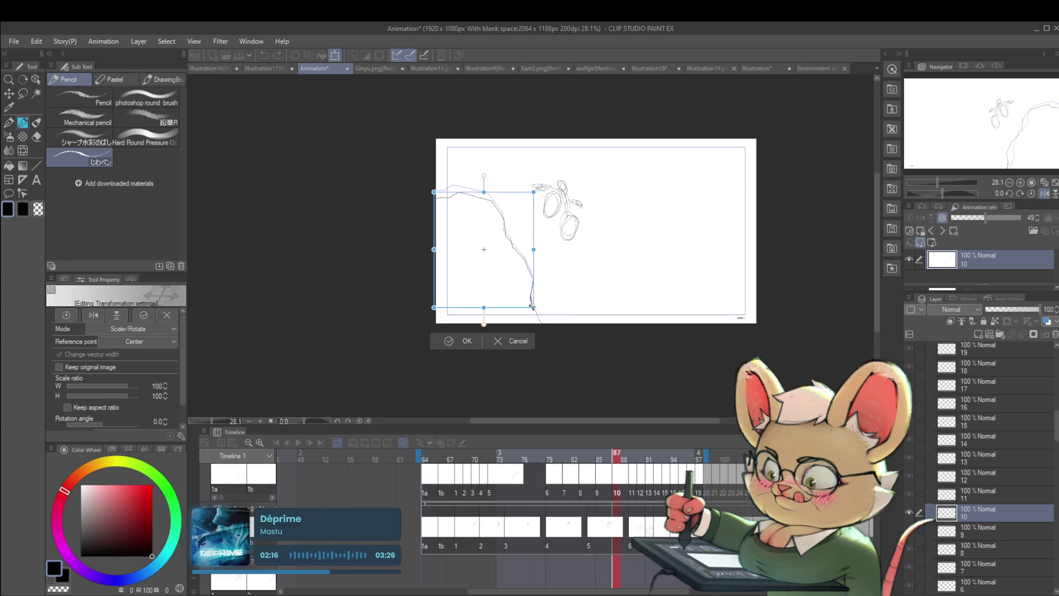
drag(522, 264, 517, 252)
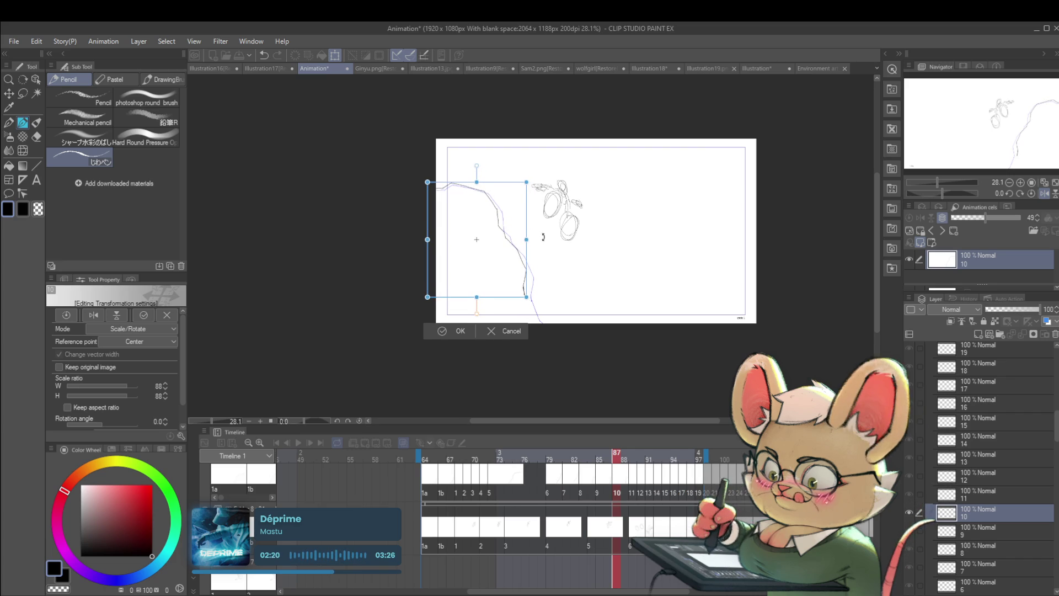
key(Return)
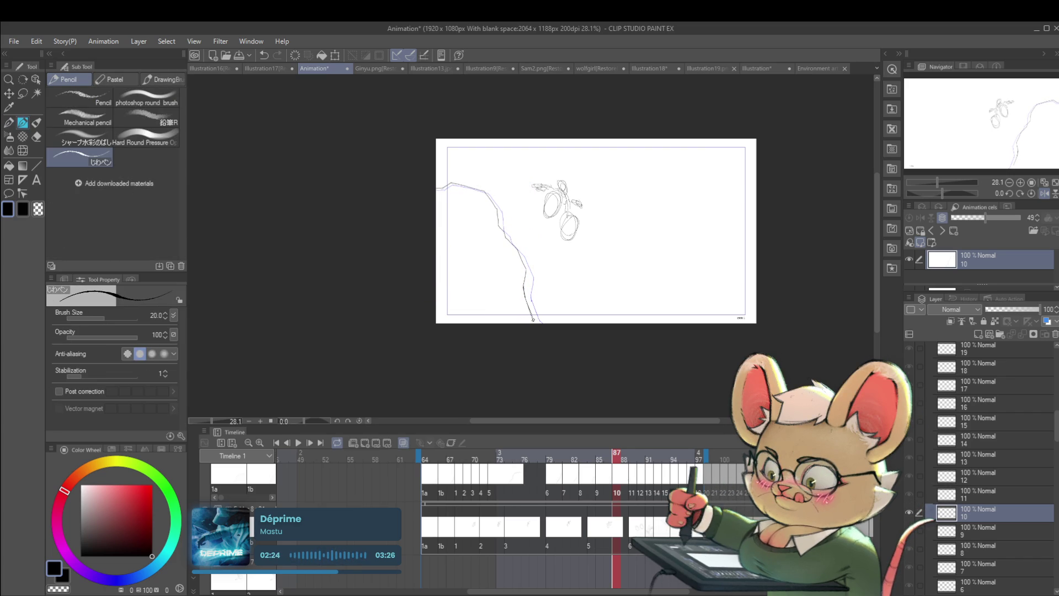
key(ctrl+z)
drag(533, 317, 541, 324)
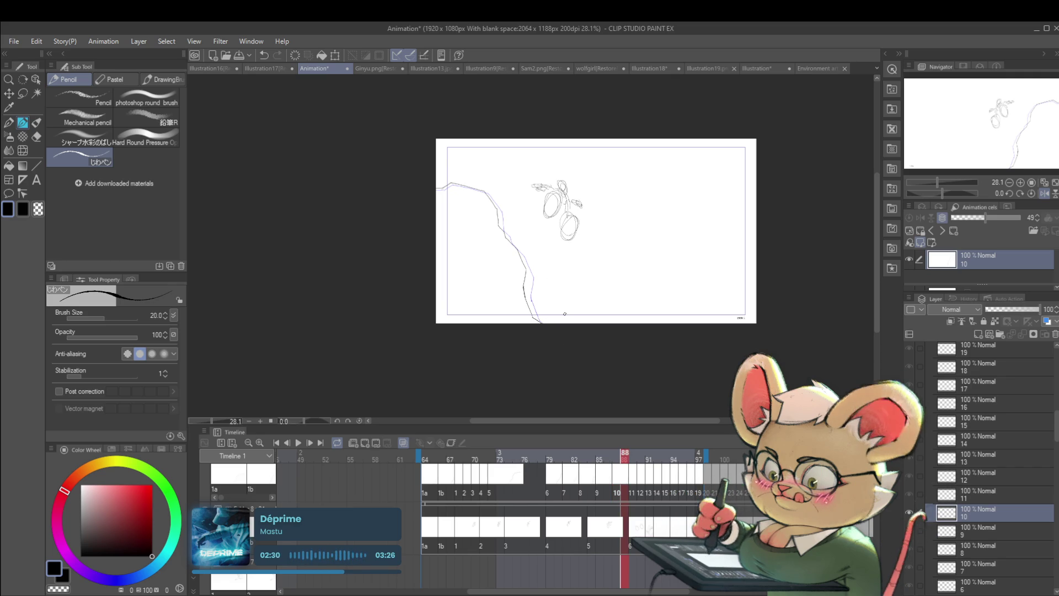
key(Right)
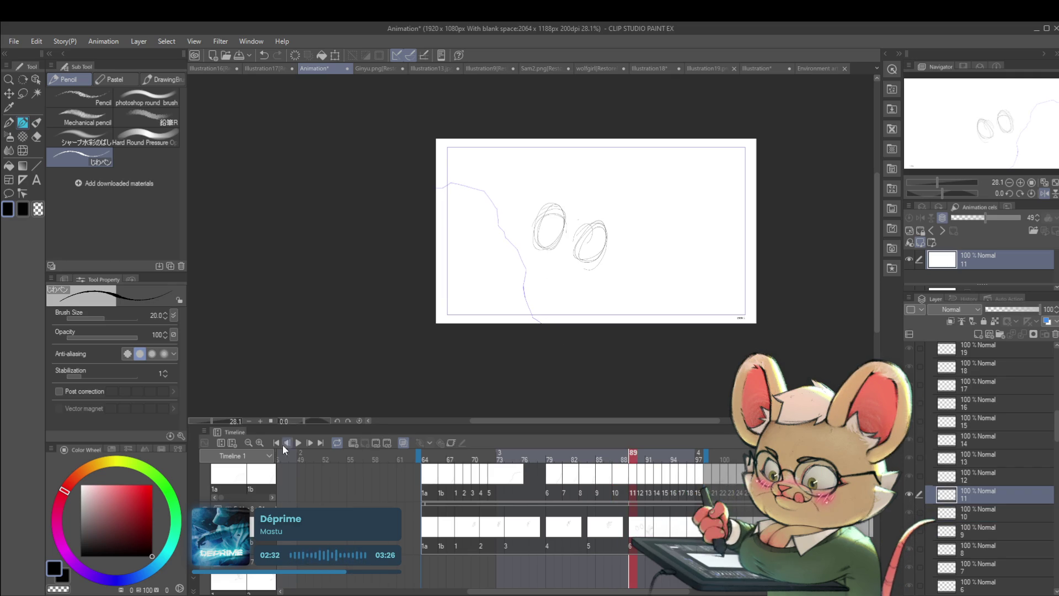
click(298, 443)
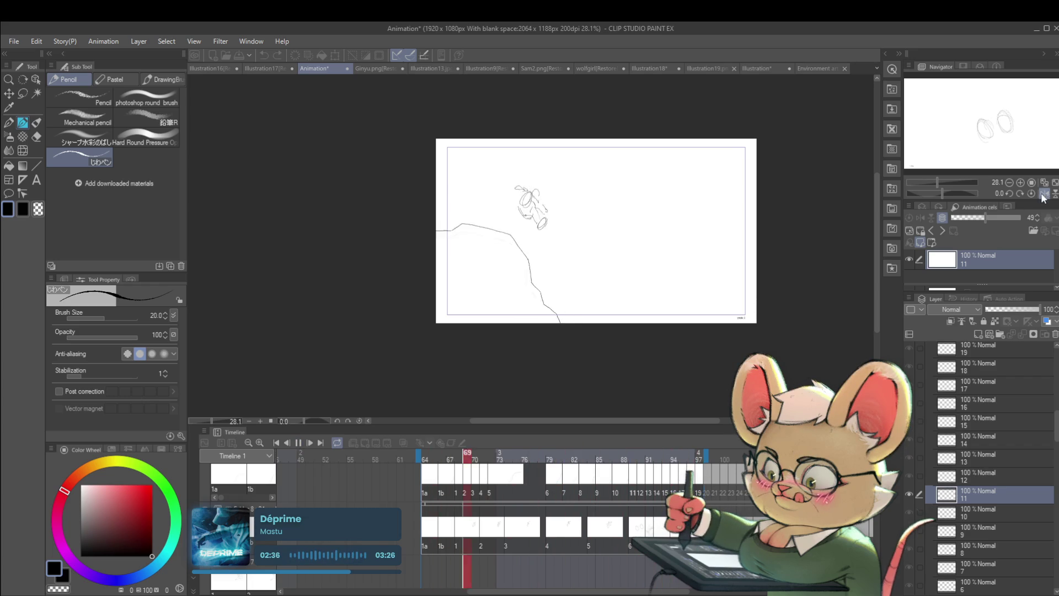
Stop at frame 71, go to cel 5 at frame 74, and close the gap after it.
scroll(743, 272, right, 3)
scroll(742, 272, down, 1)
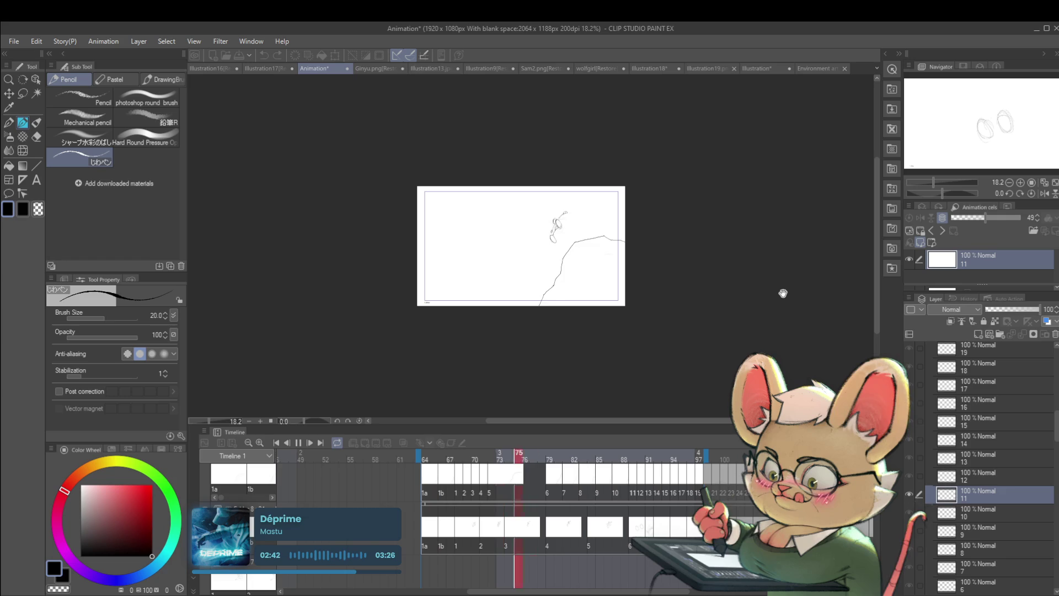
click(298, 443)
click(484, 488)
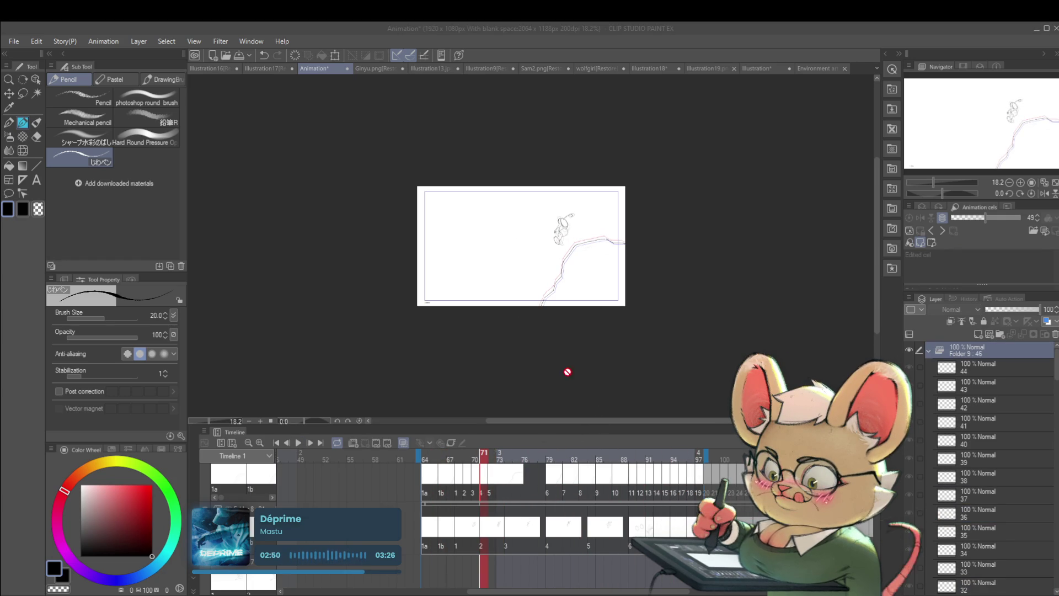
click(508, 492)
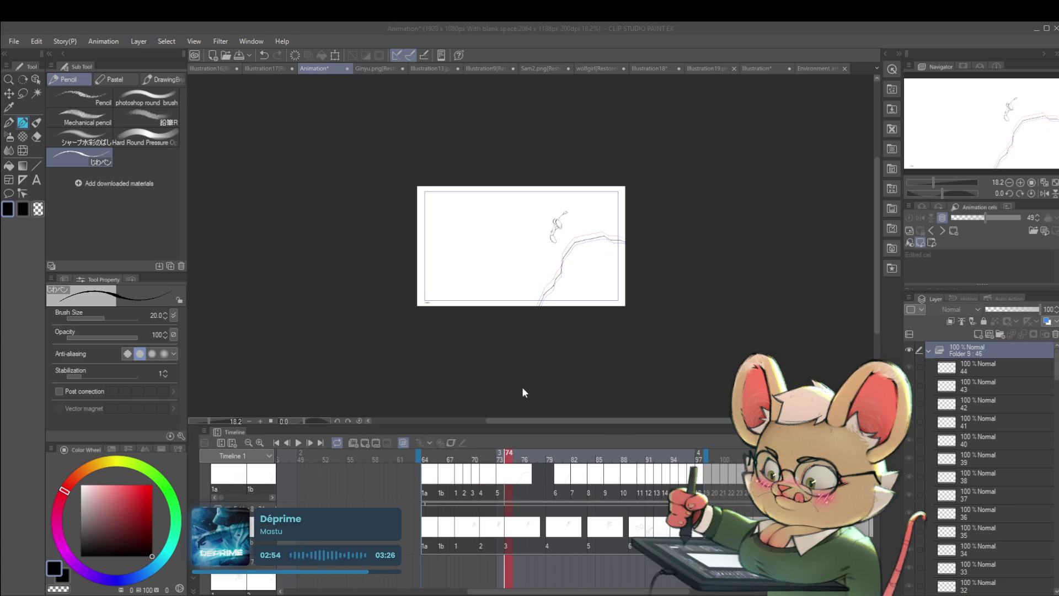
click(600, 302)
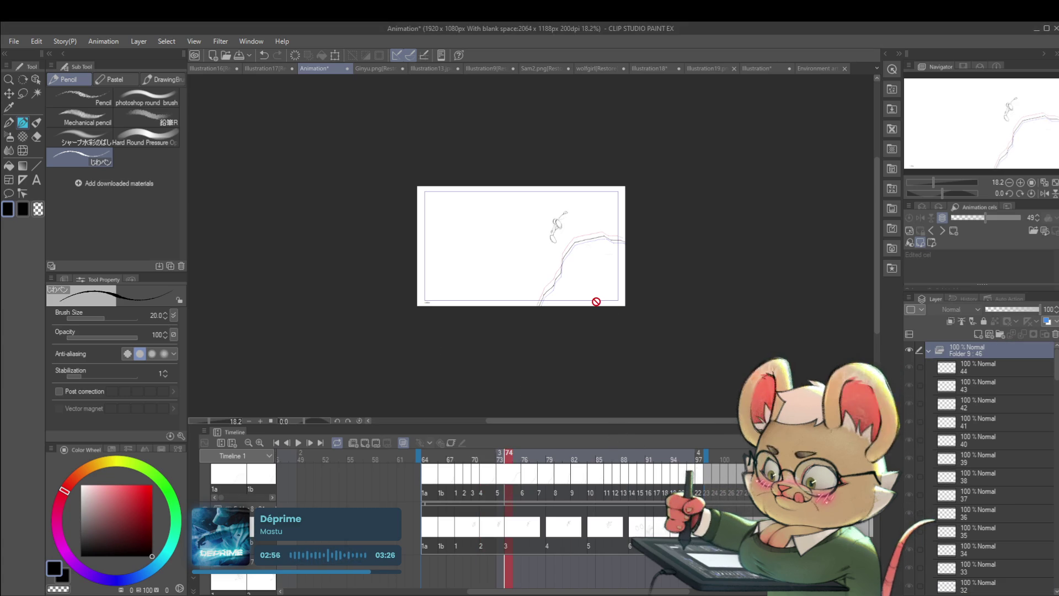
Replay the animation with the new timing, mirroring the canvas view horizontally.
click(299, 442)
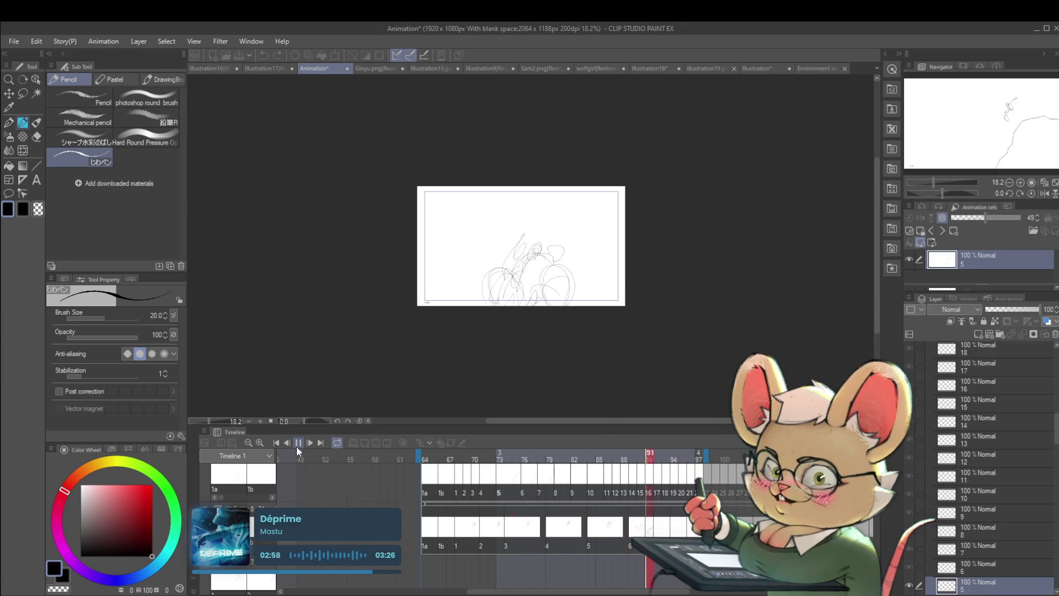
click(1045, 193)
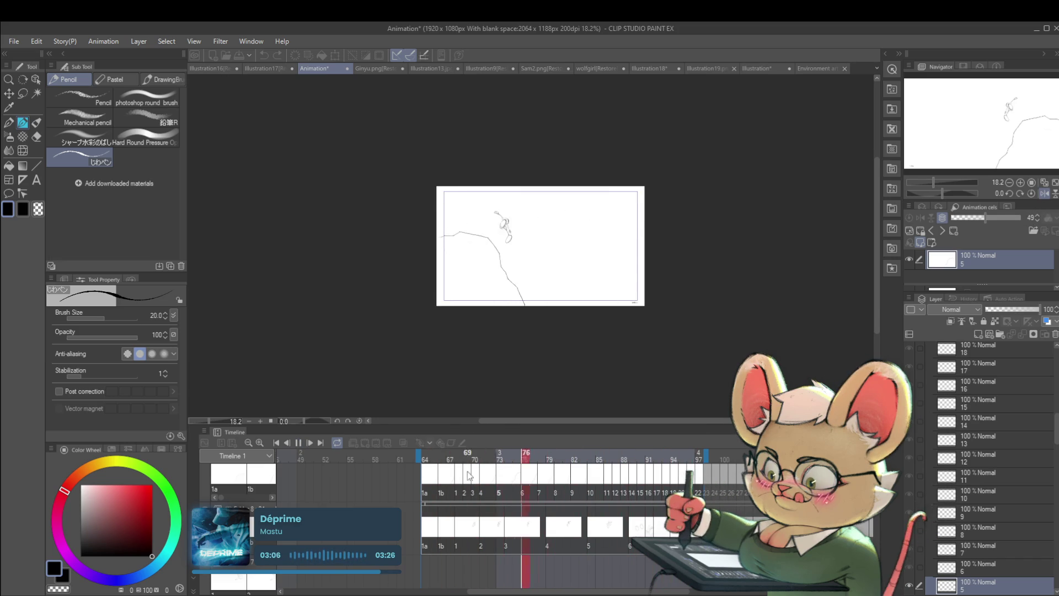
click(300, 444)
Return to cel 1a and remove the stray small strokes near the cliff edge.
click(426, 543)
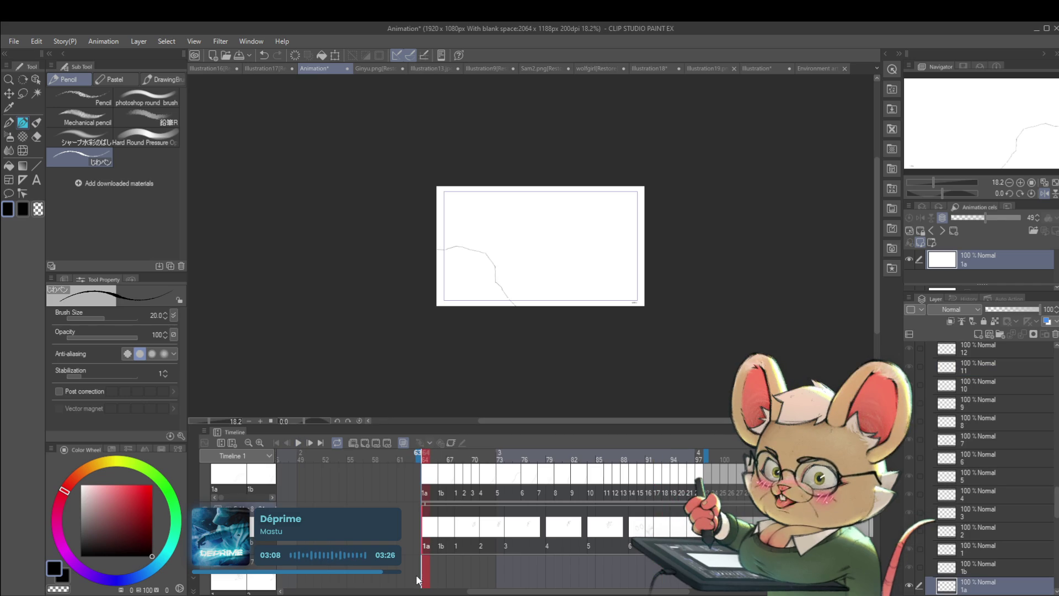
key(Right)
key(Right)
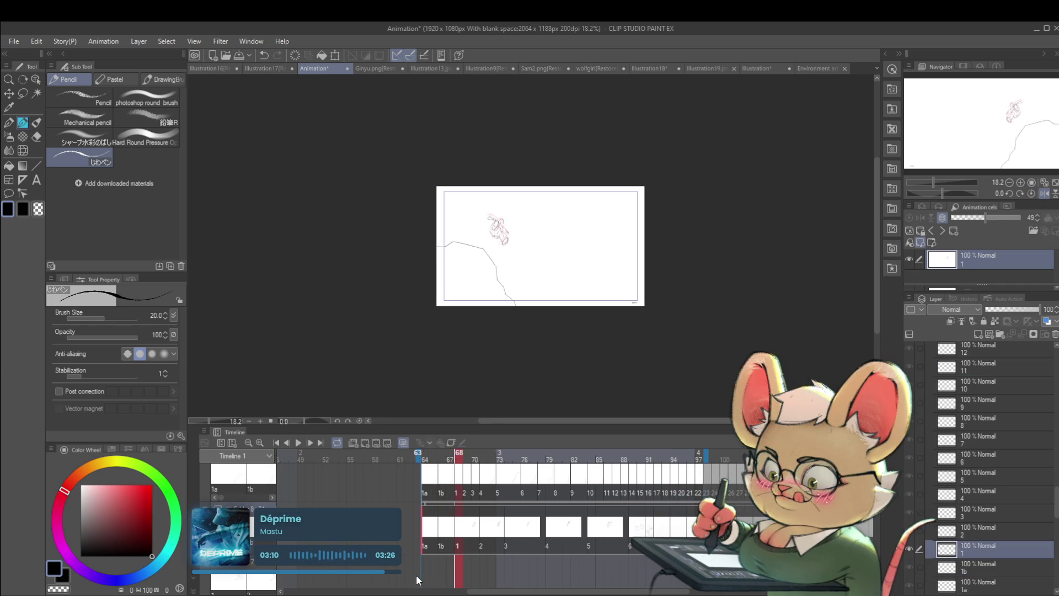
key(Left)
key(Left)
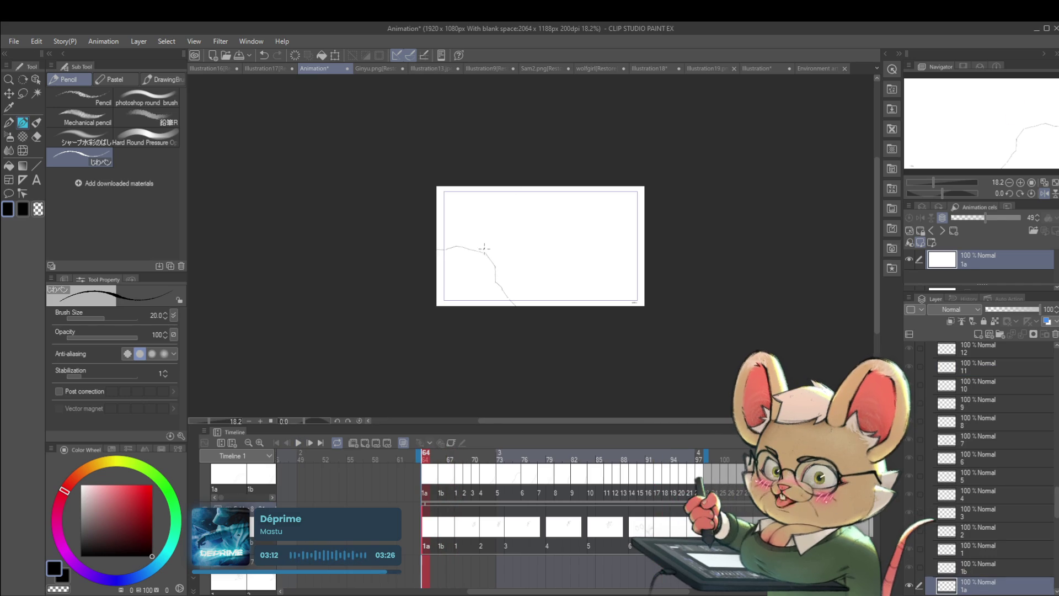
drag(483, 251, 488, 243)
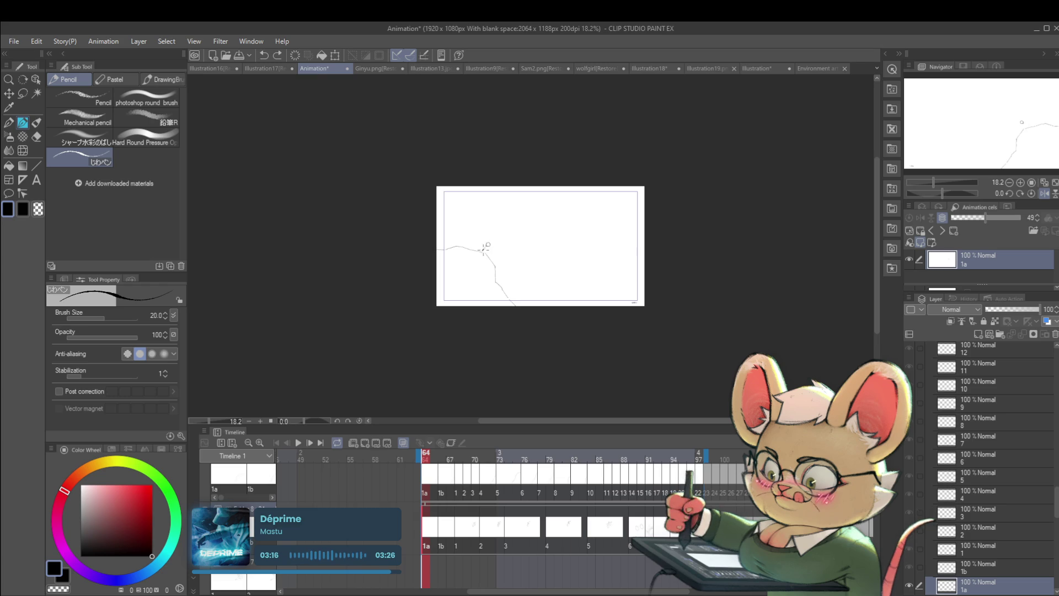
key(ctrl+z)
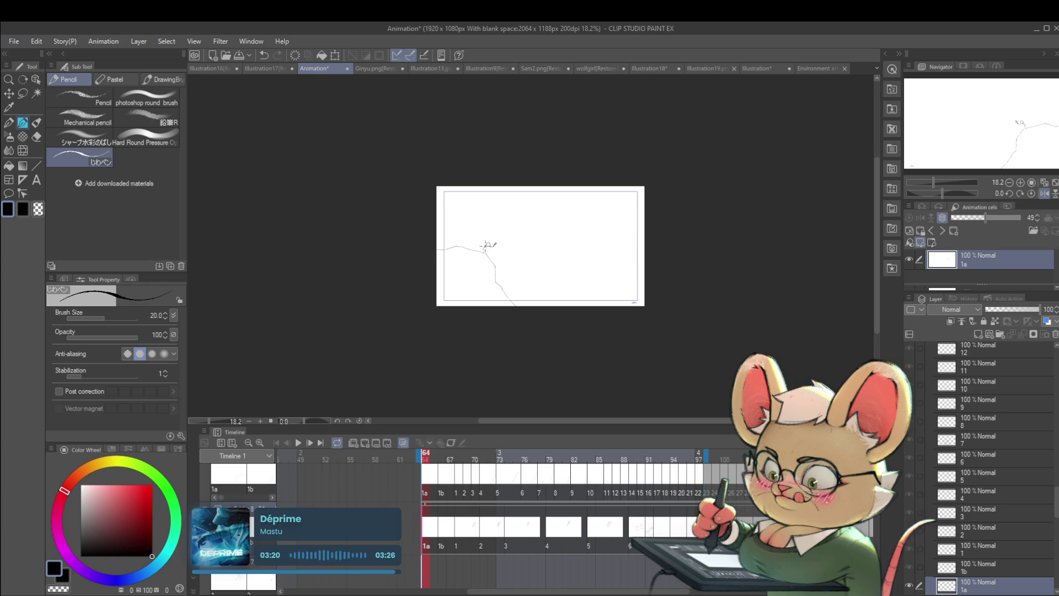
key(ctrl+z)
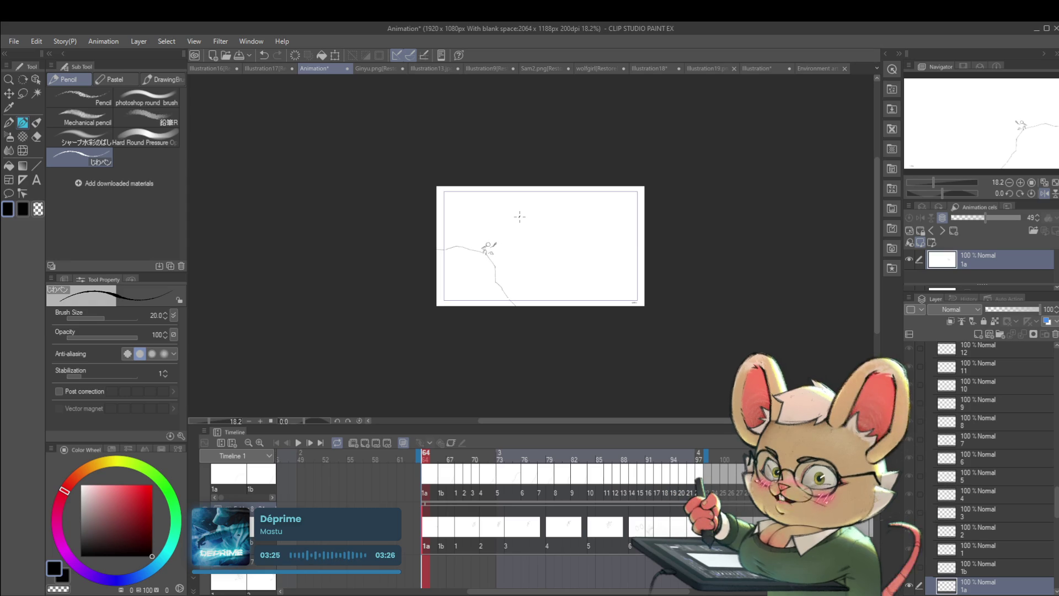
On cel 1b, sketch the figure's head and body at the cliff edge, zoomed in.
click(433, 543)
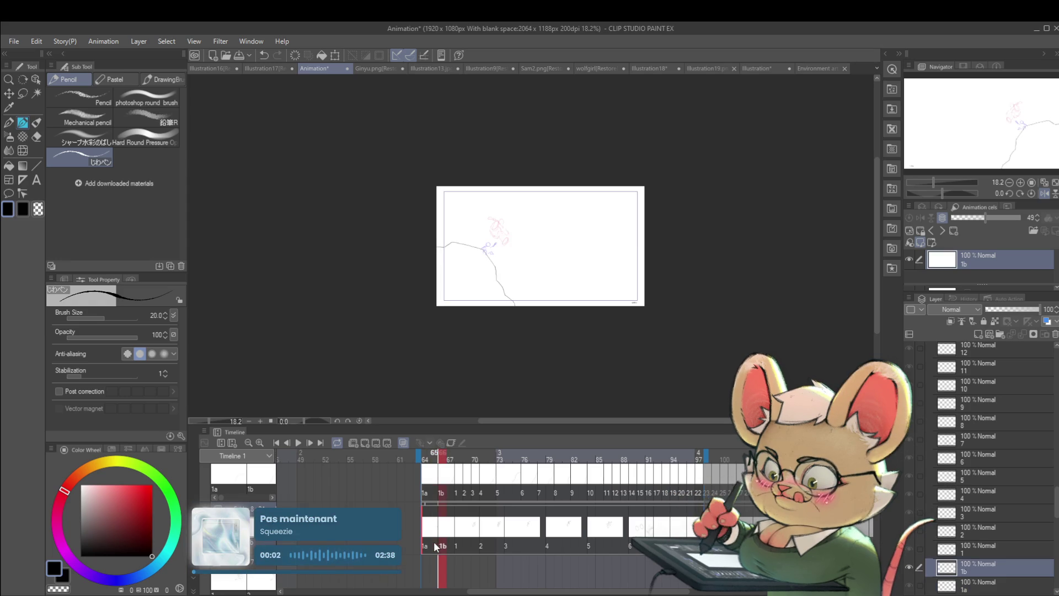
drag(490, 226, 488, 233)
click(497, 230)
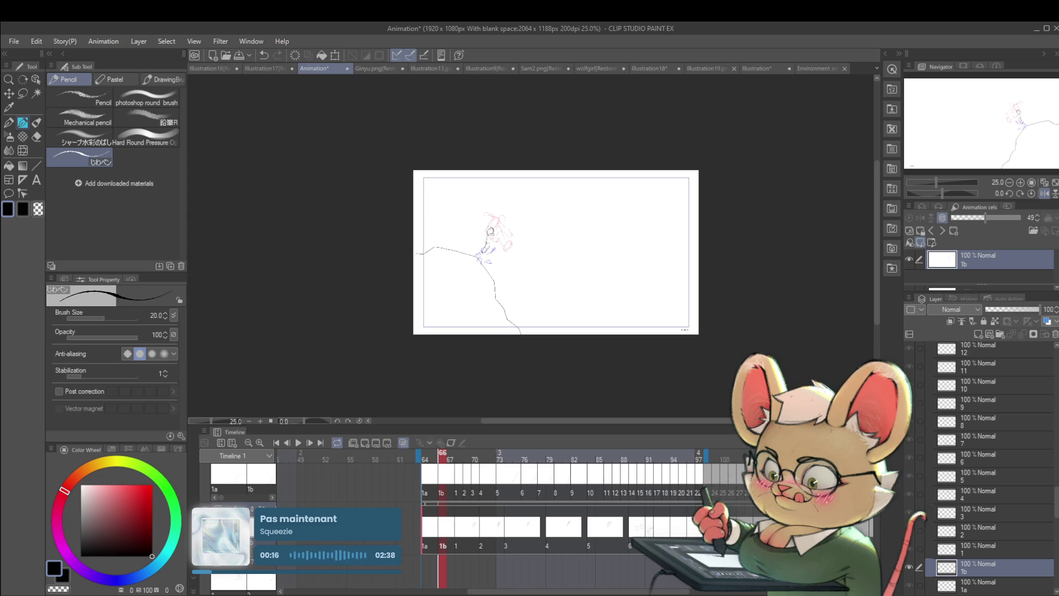
drag(490, 233, 498, 240)
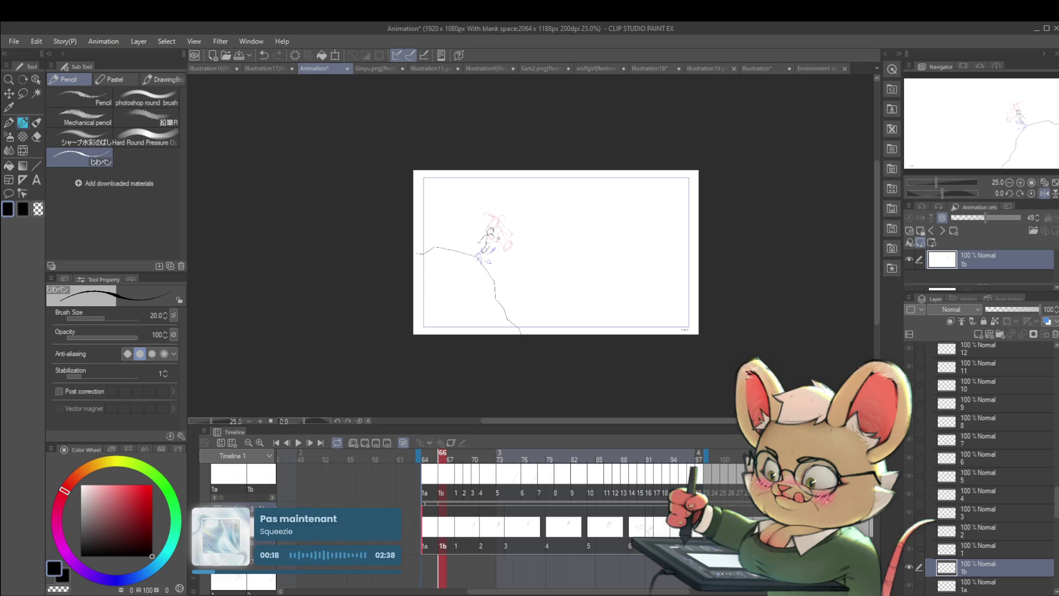